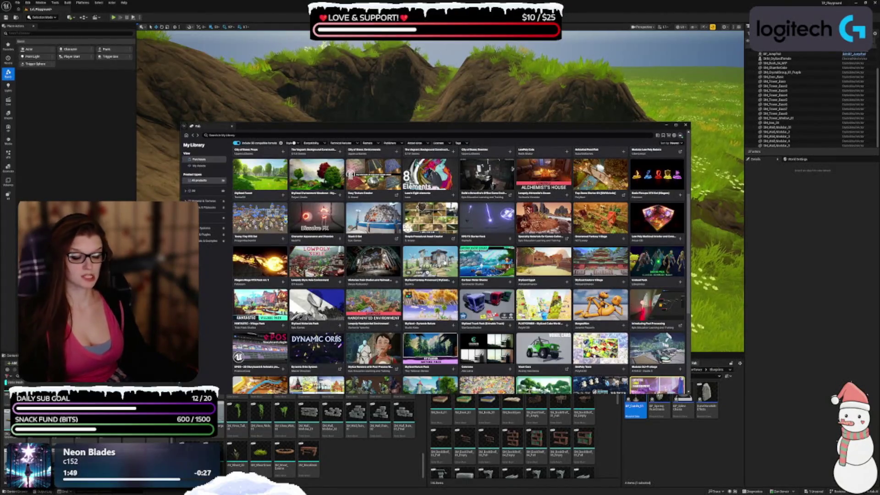
# Step: Open Stylized Fantasy Provencal and view its gallery, from village overview and watermill to windmill and asset overview
pyautogui.click(429, 265)
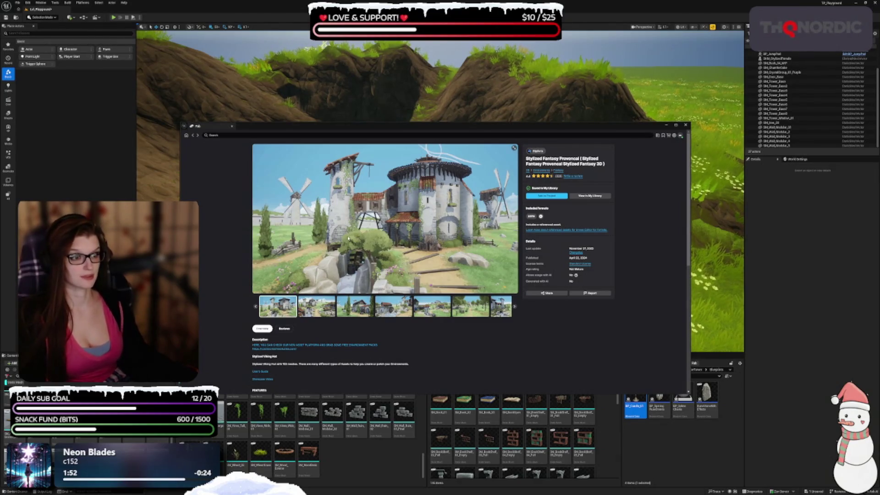
pyautogui.click(317, 306)
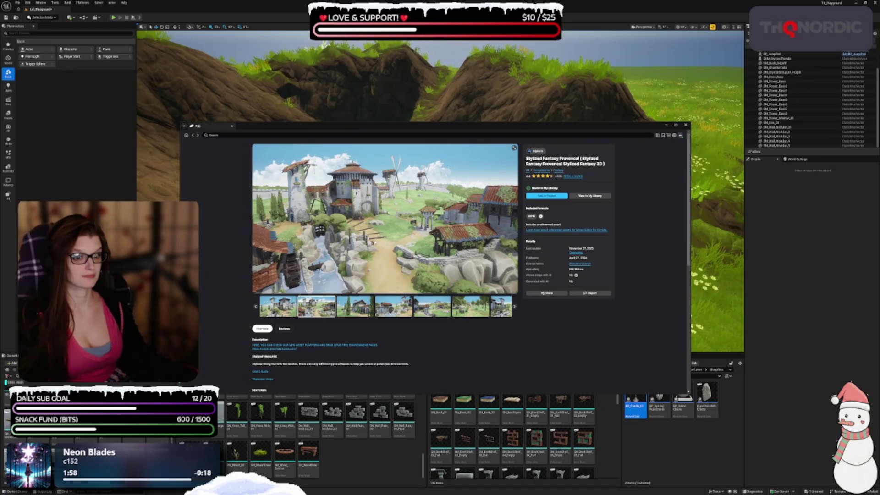
pyautogui.click(361, 307)
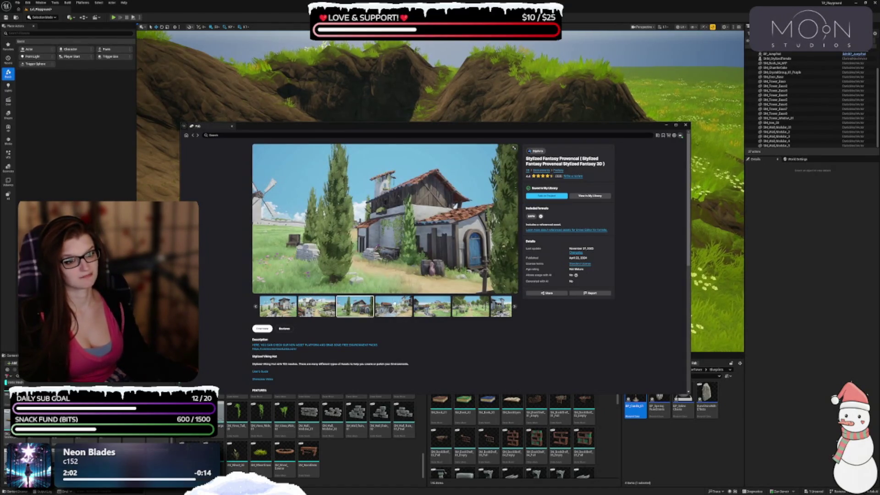
pyautogui.click(394, 306)
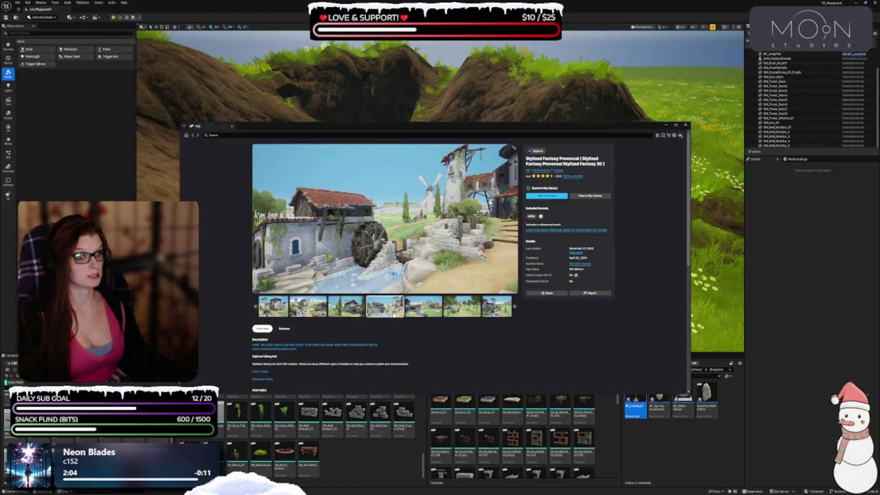
pyautogui.click(414, 306)
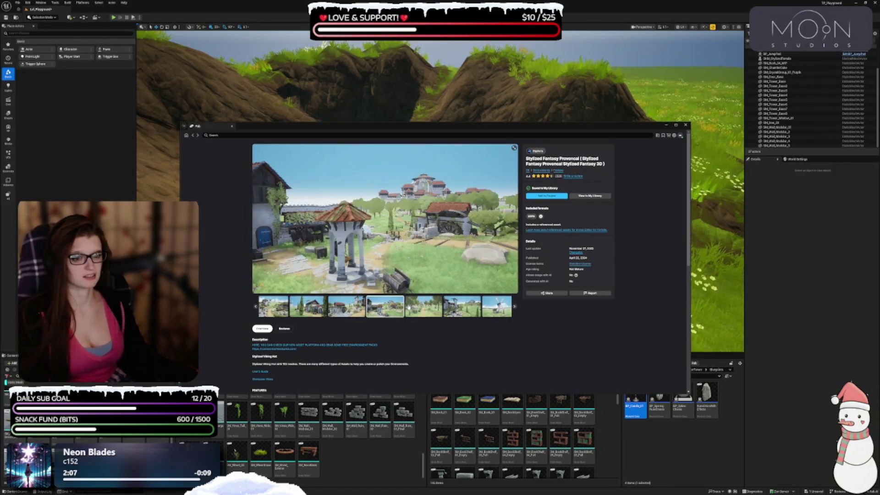
pyautogui.click(431, 312)
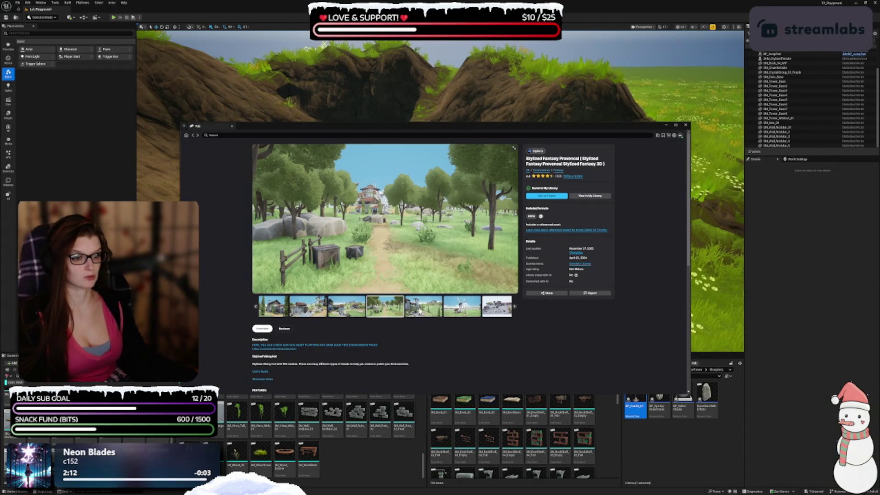
pyautogui.click(416, 307)
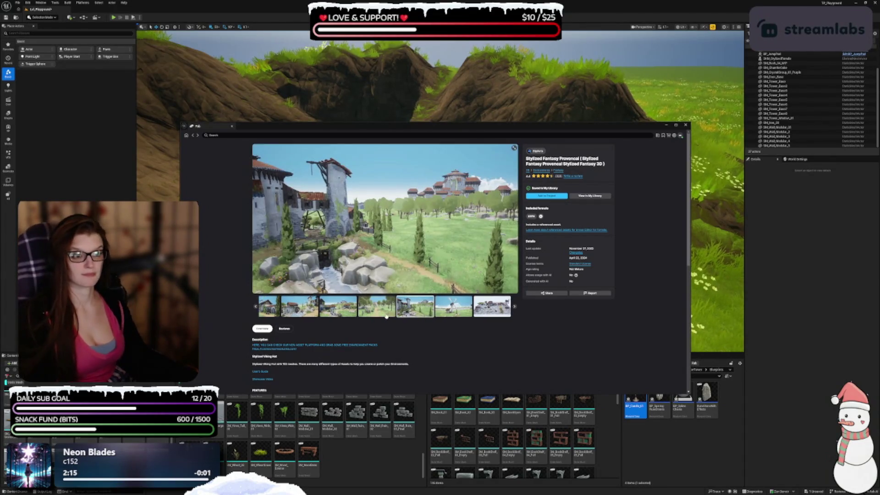
pyautogui.click(451, 307)
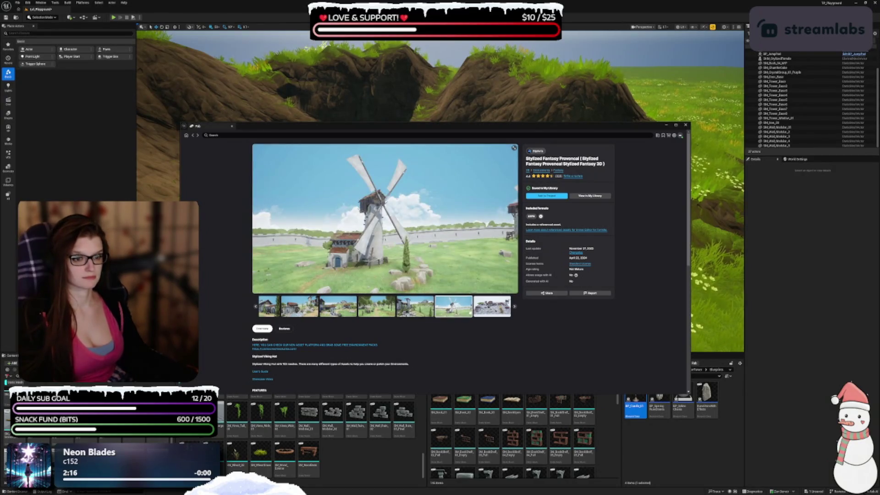
pyautogui.click(491, 306)
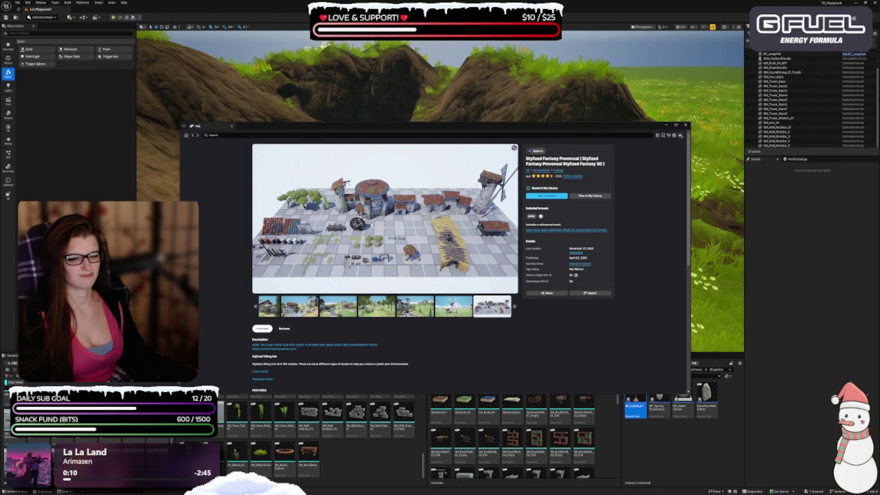
# Step: Return to My Library and open the Stylized Egypt page to view its third image
pyautogui.click(193, 135)
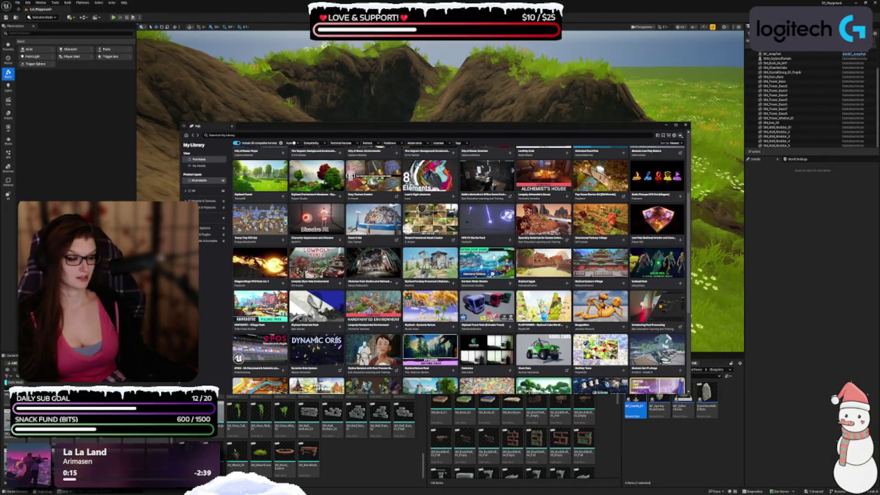
pyautogui.click(536, 261)
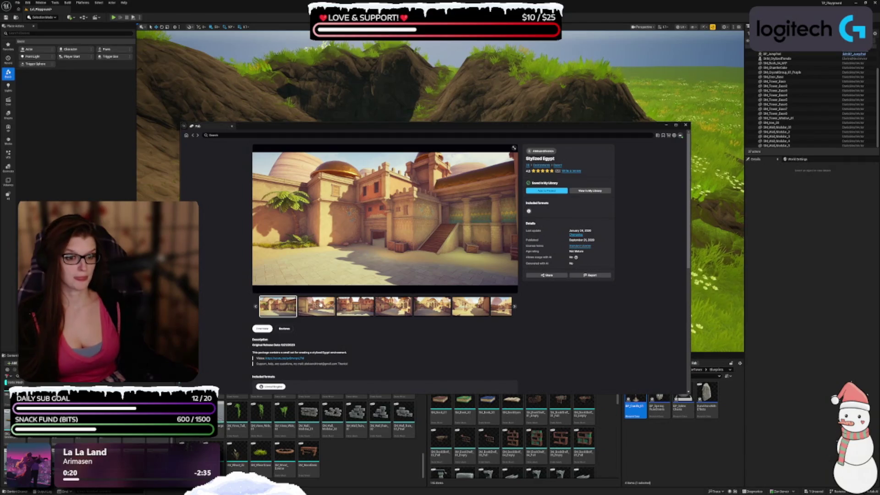
pyautogui.click(350, 307)
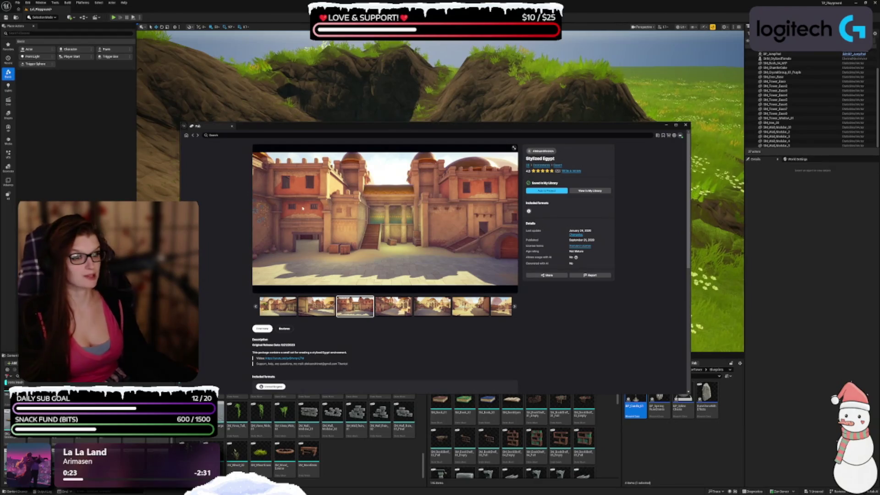
# Step: Open Stylized Eastern Village and preview its temple gate, statue plaza, street, stairs and red temple images
pyautogui.click(192, 135)
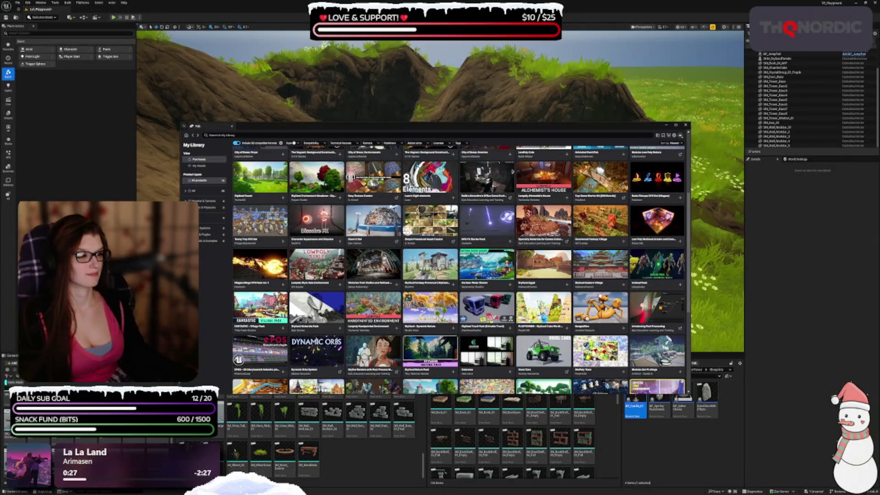
pyautogui.click(600, 265)
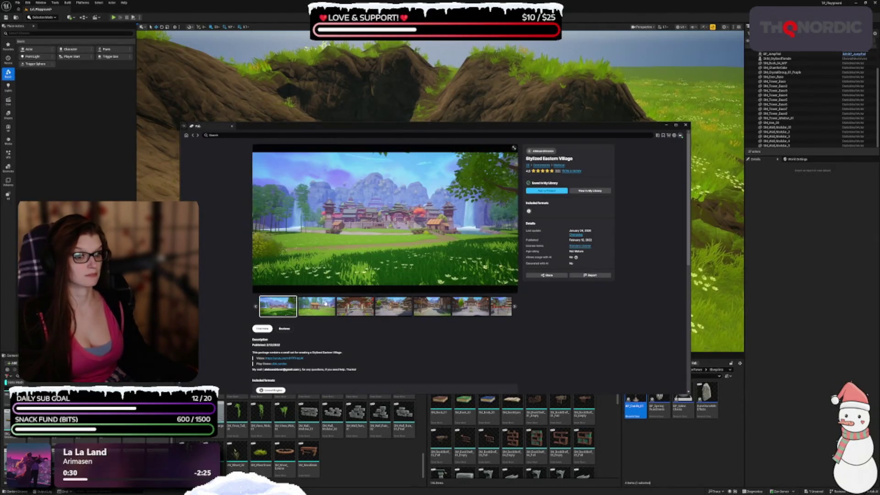
pyautogui.click(324, 305)
pyautogui.click(371, 310)
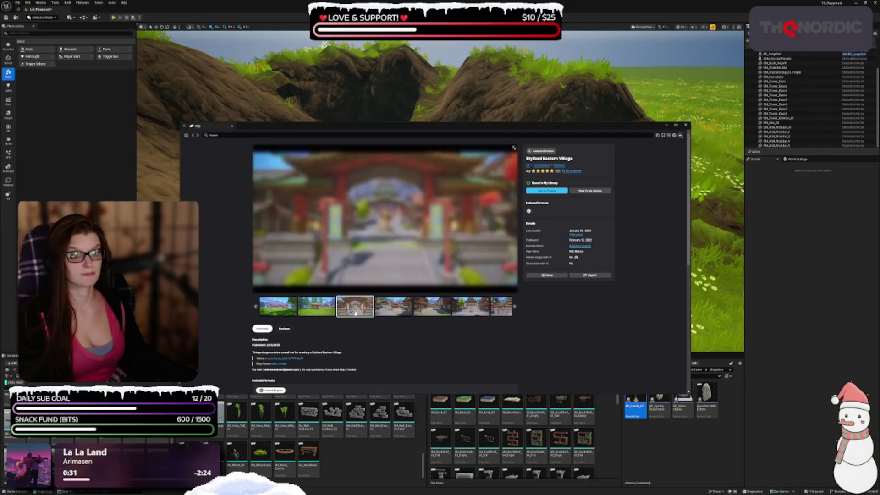
pyautogui.click(386, 310)
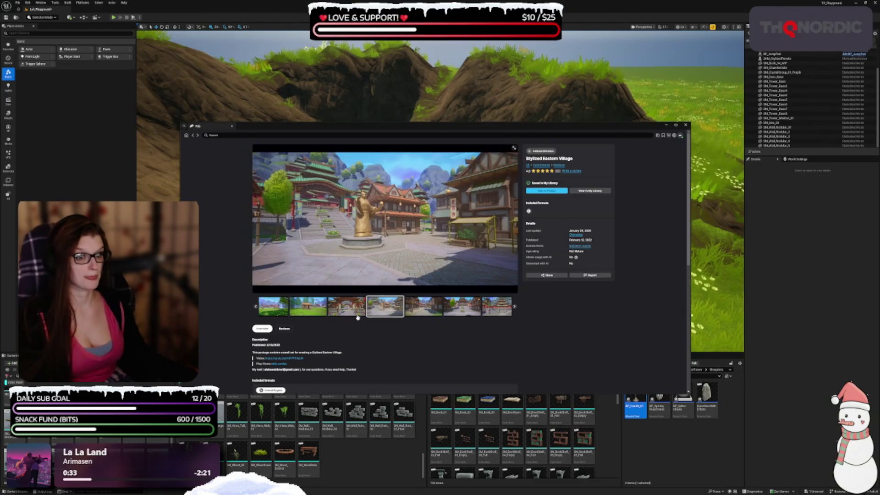
pyautogui.click(416, 303)
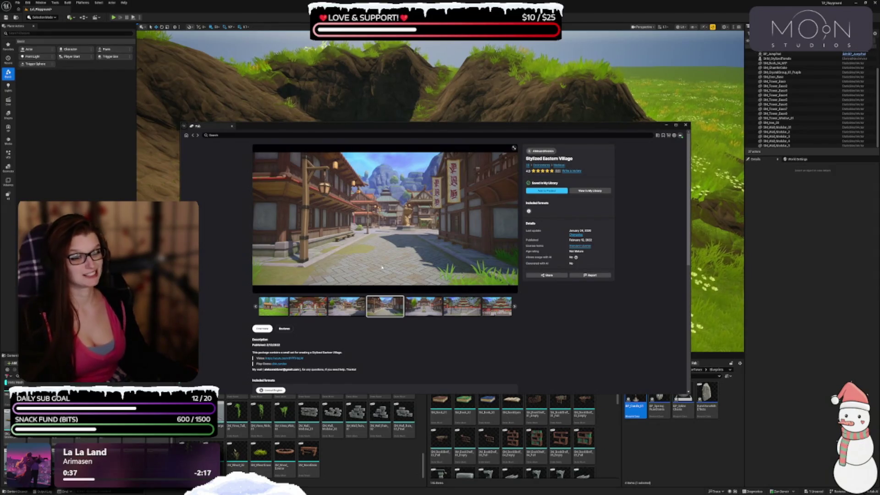
pyautogui.click(421, 311)
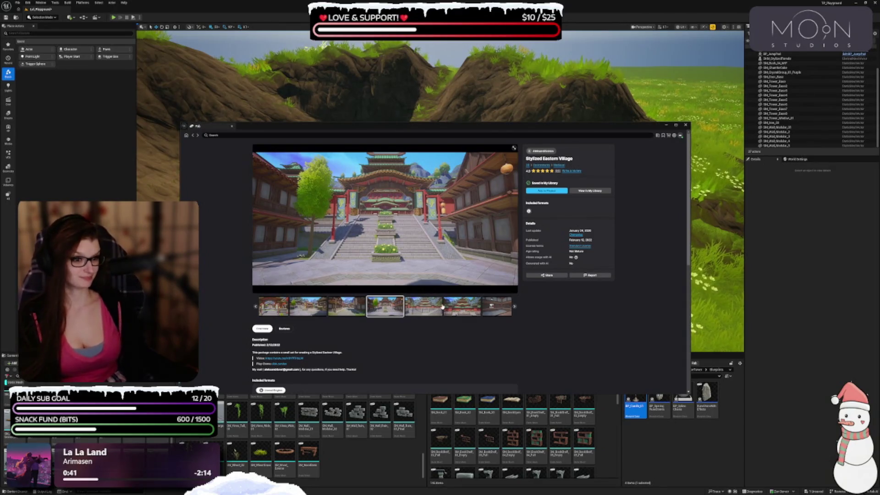
pyautogui.click(430, 304)
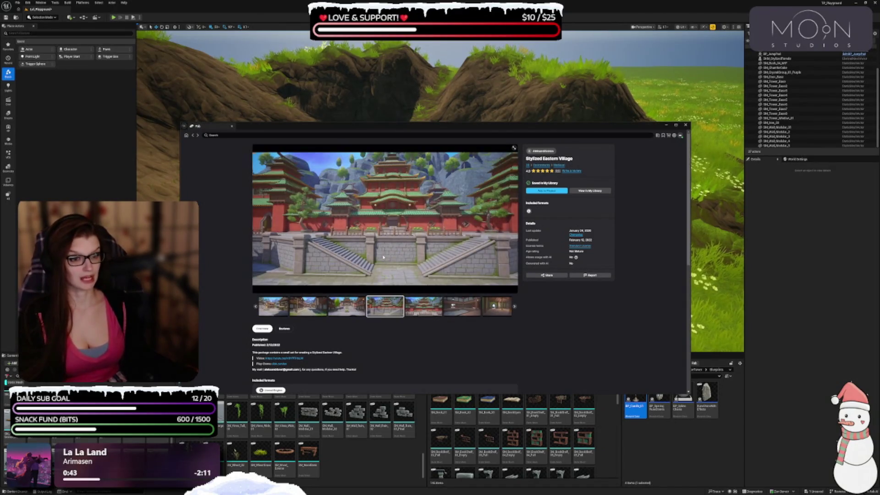
# Step: Open Stylized - Dynamic Nature and preview its tropical island, forest river and yellow-tree island images
pyautogui.click(192, 135)
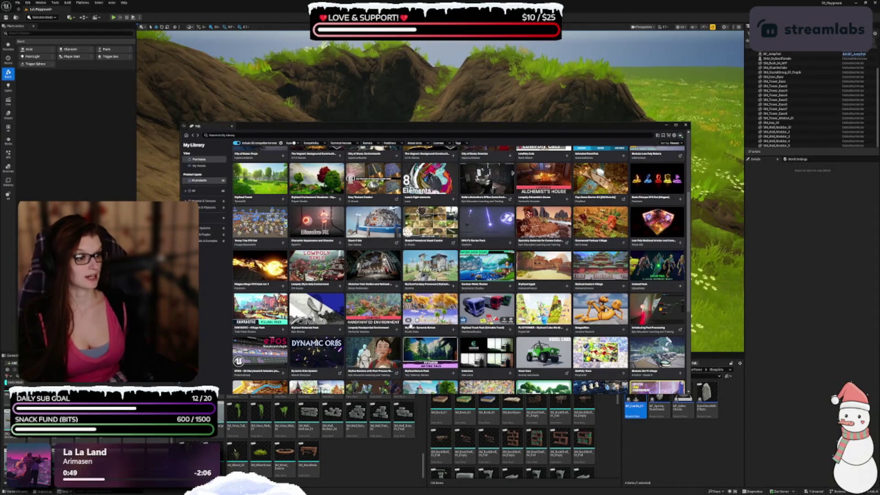
pyautogui.scroll(-3, 351, 297)
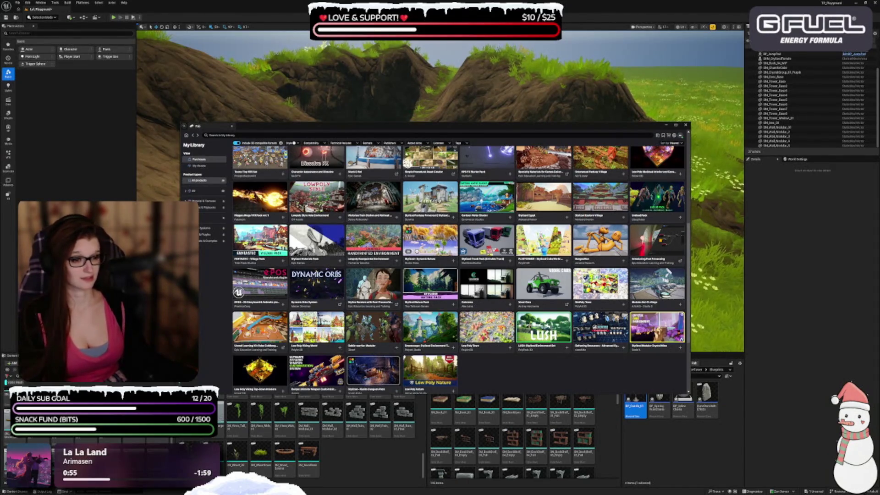
pyautogui.click(429, 239)
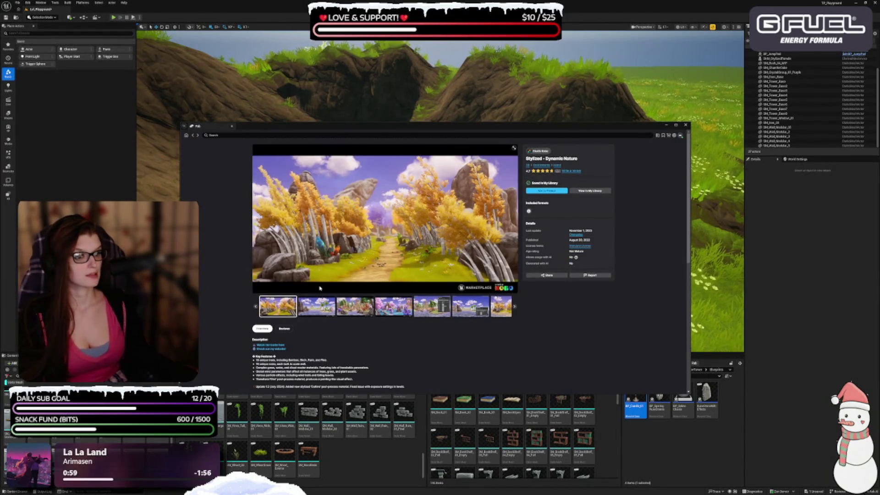
pyautogui.click(317, 313)
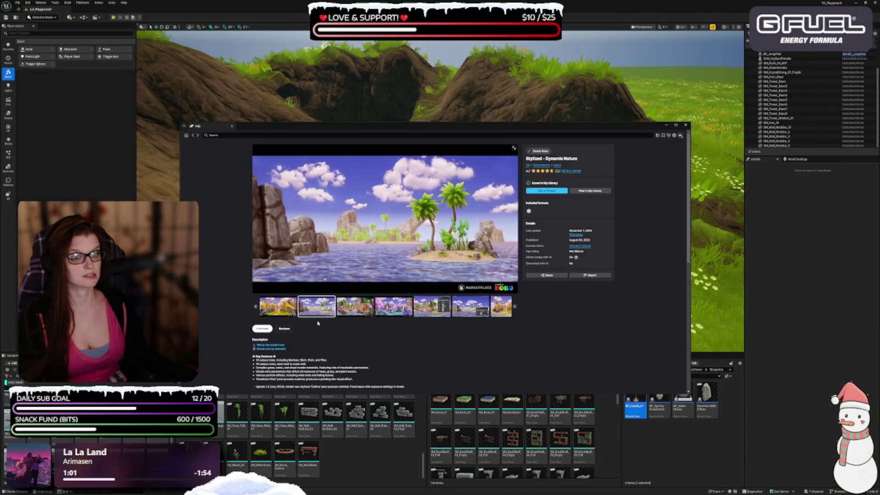
pyautogui.click(358, 314)
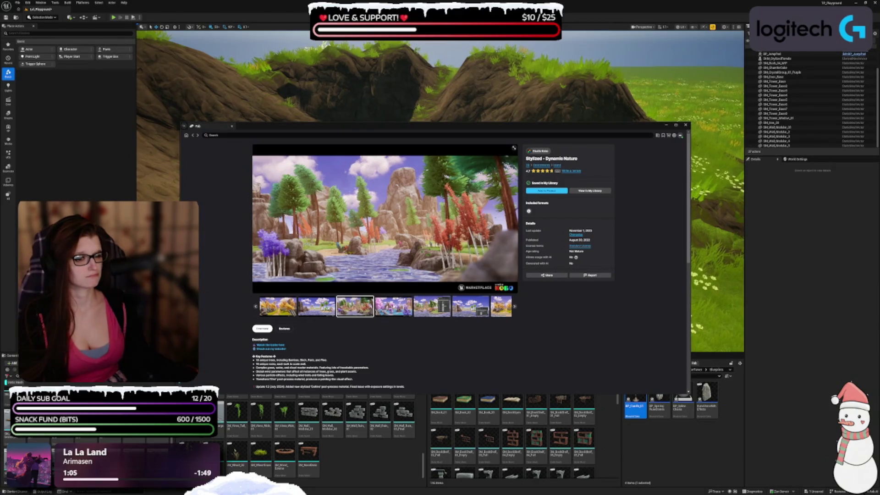
pyautogui.click(394, 316)
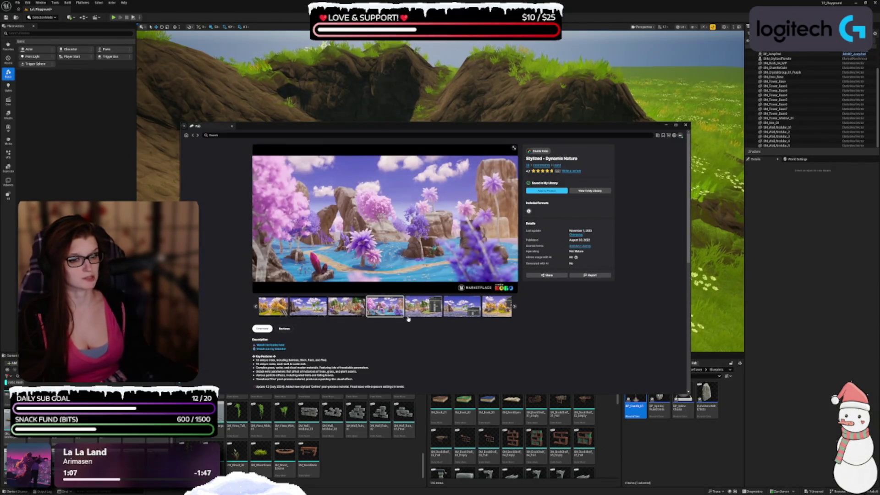
pyautogui.click(423, 312)
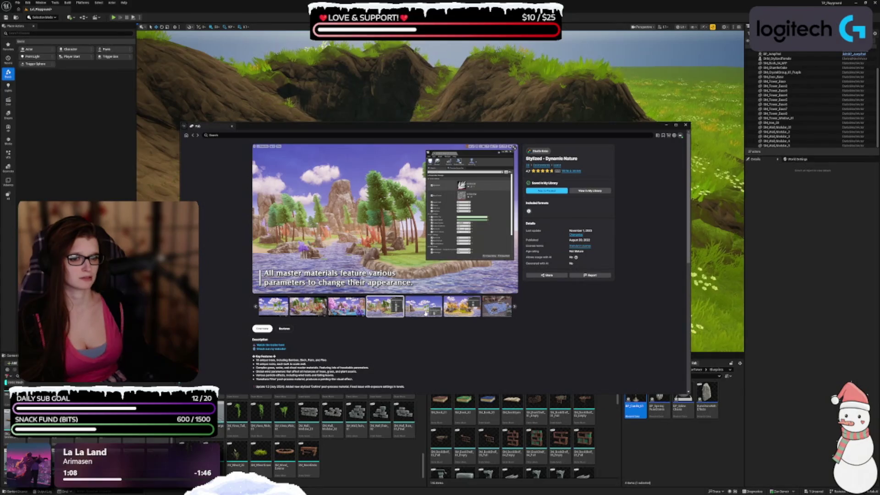
pyautogui.click(453, 314)
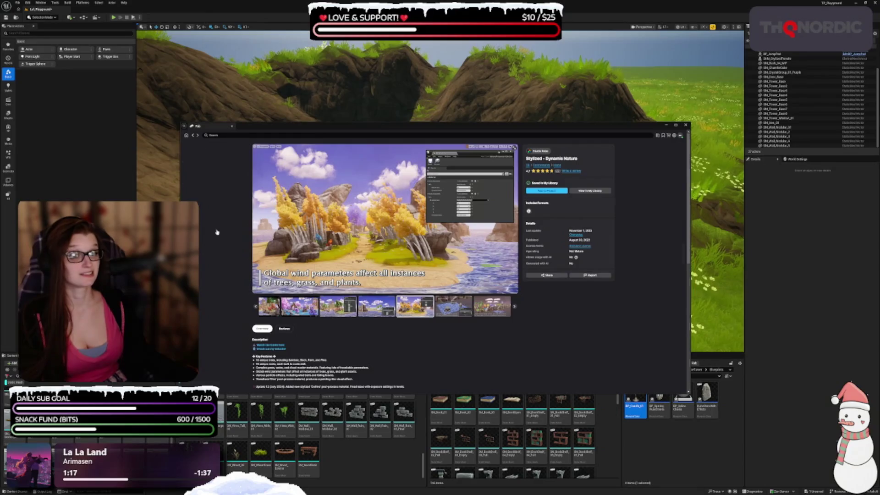
# Step: Back in My Library, glance at Low Poly Town, then open LUSH: Stylized Environment Set
pyautogui.click(186, 136)
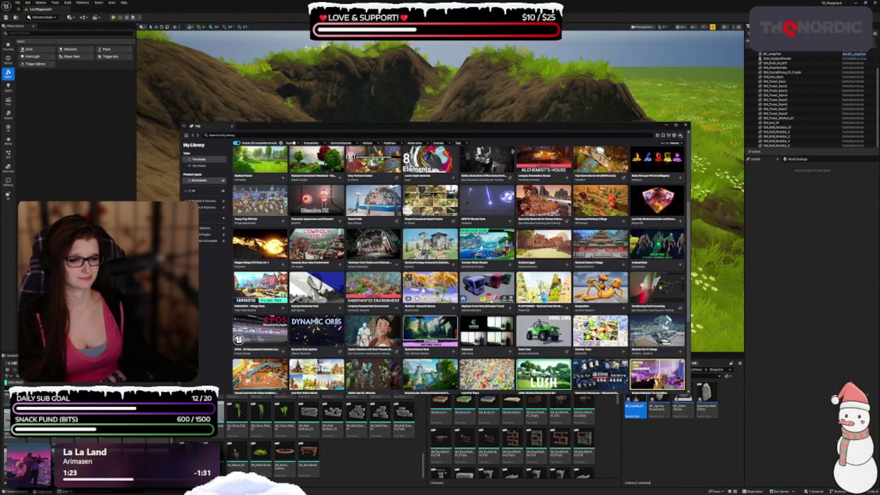
pyautogui.scroll(-1, 458, 270)
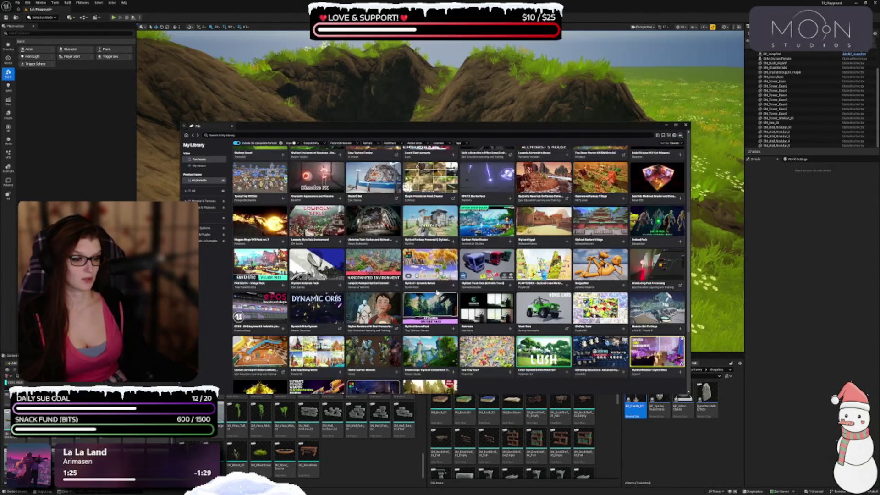
pyautogui.scroll(-1, 356, 280)
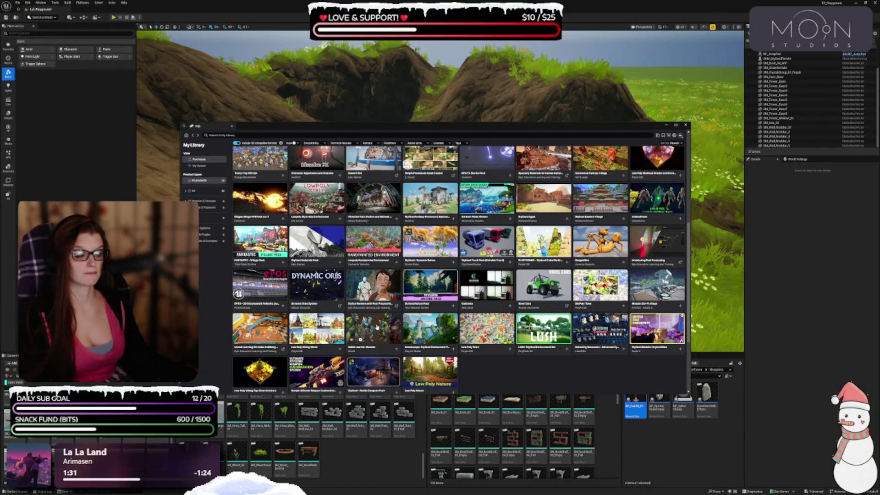
pyautogui.click(495, 349)
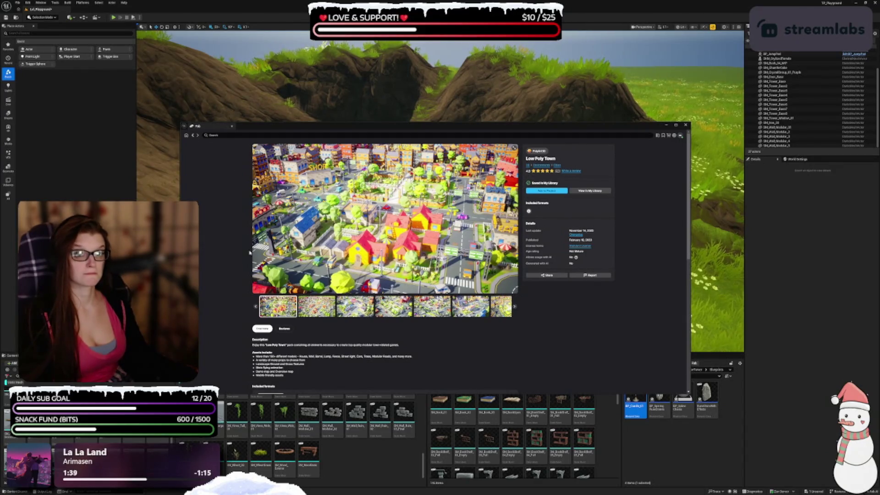
pyautogui.hotkey('alt', 'Left')
pyautogui.scroll(-3, 522, 348)
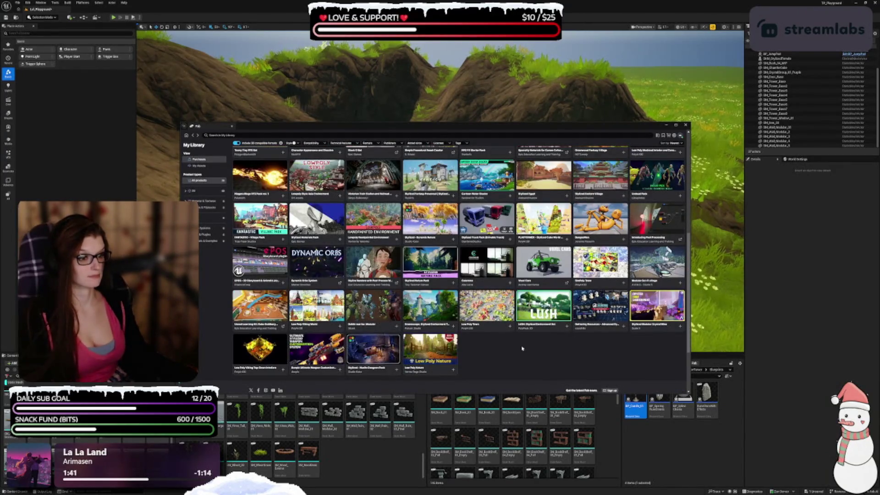
pyautogui.click(545, 300)
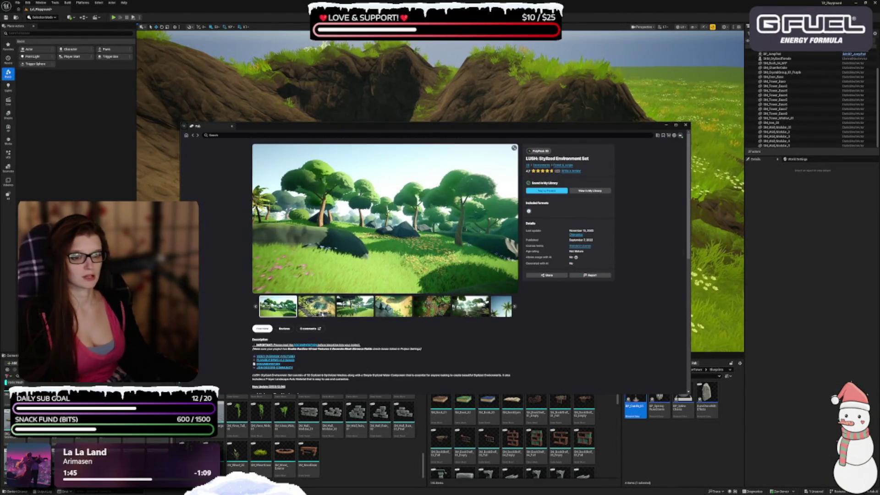
# Step: Step through the LUSH gallery, from beach pond and dirt path to underwater and asset overview, then return to My Library
pyautogui.click(320, 313)
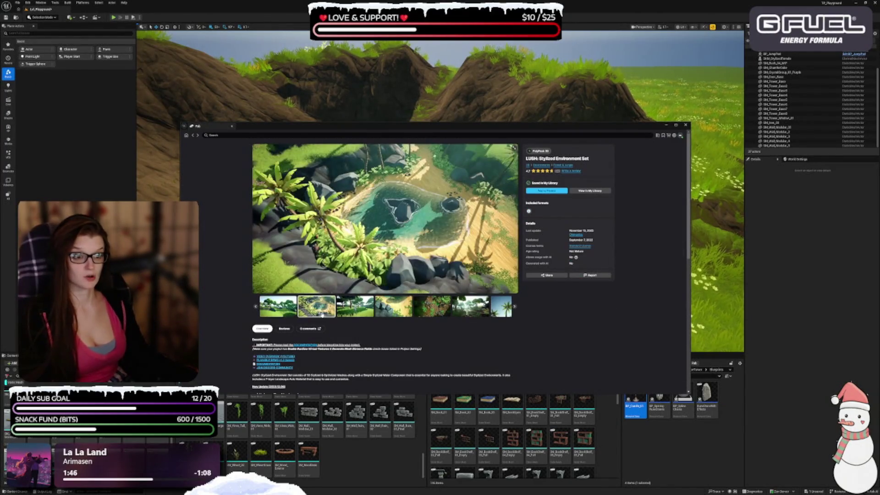
pyautogui.click(355, 311)
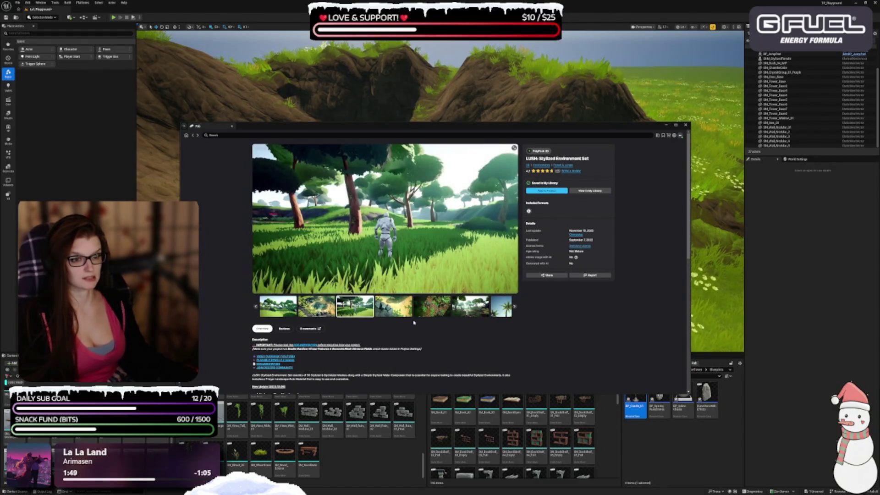
pyautogui.click(396, 311)
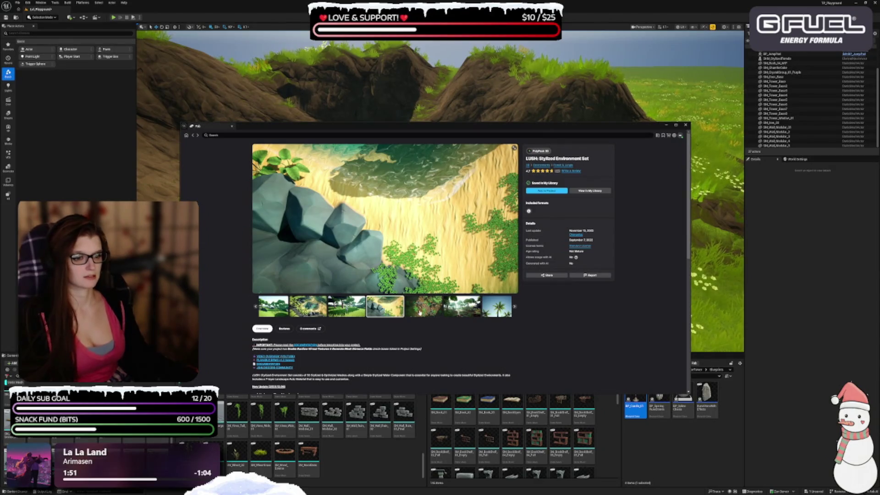
pyautogui.click(420, 312)
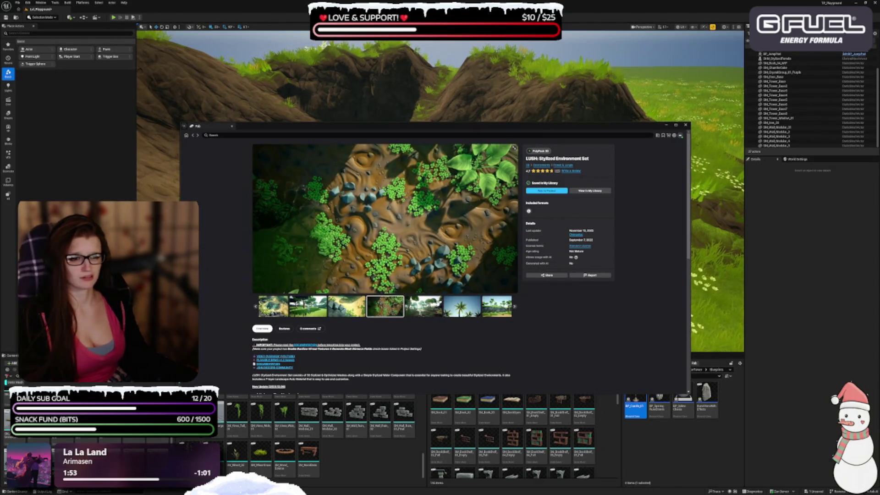
pyautogui.click(424, 306)
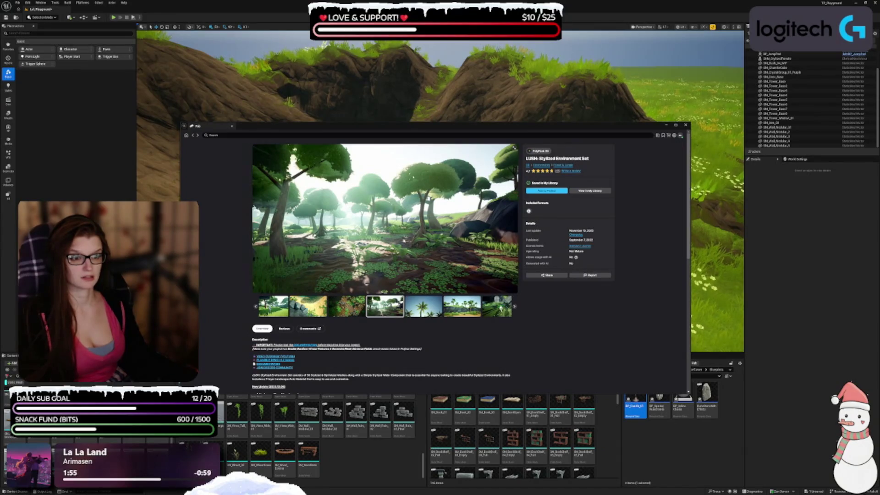
pyautogui.click(424, 306)
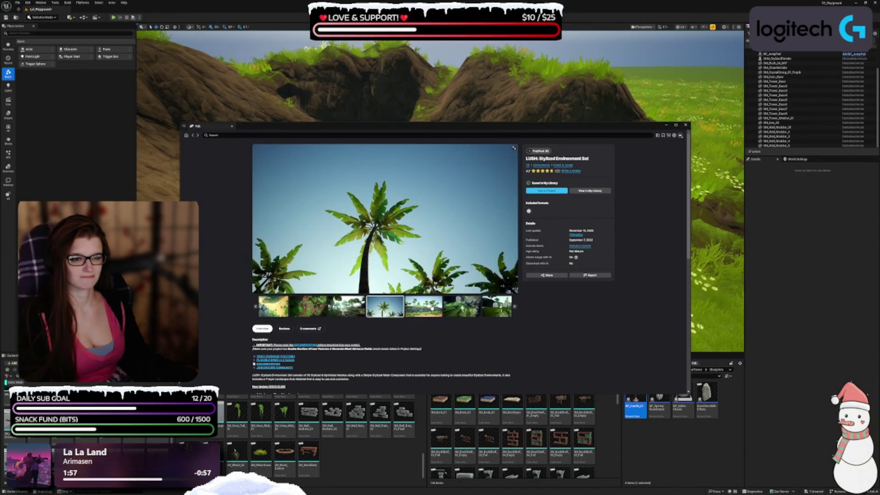
pyautogui.click(419, 316)
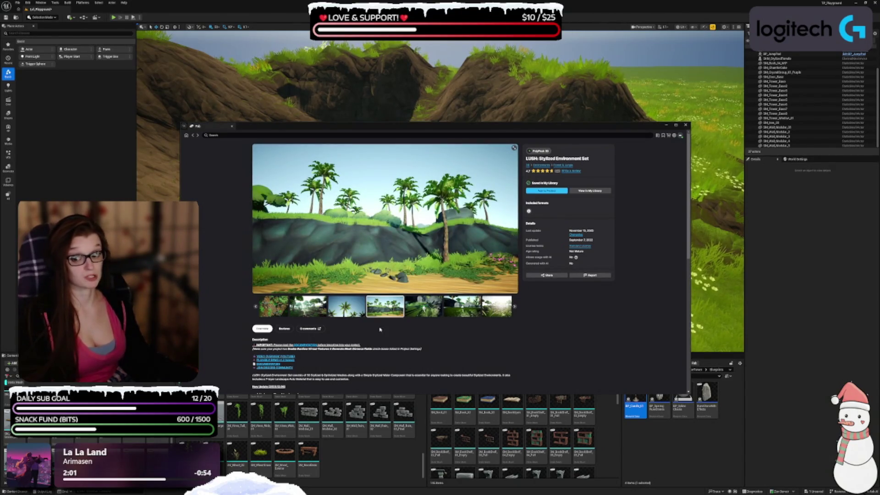
pyautogui.click(415, 315)
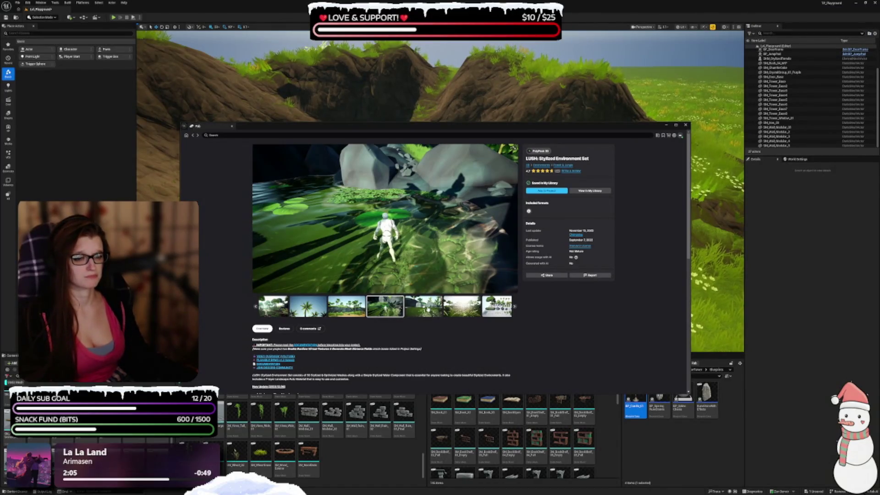
pyautogui.click(416, 315)
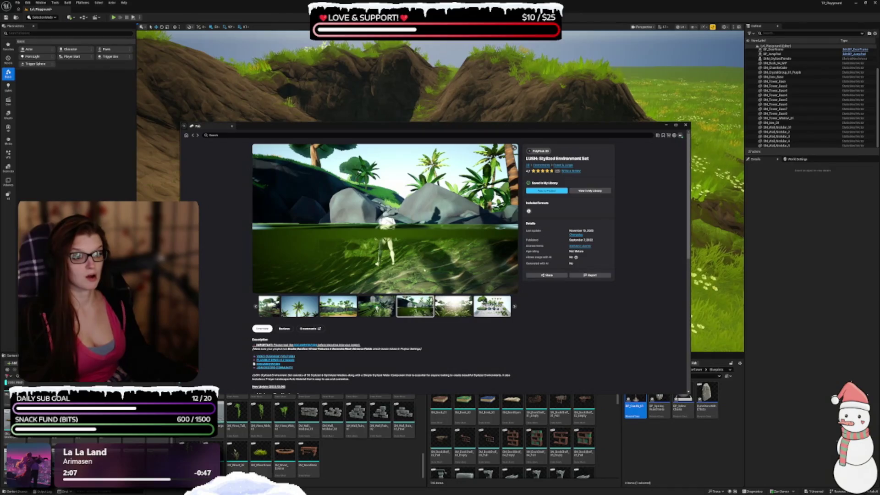
pyautogui.click(492, 307)
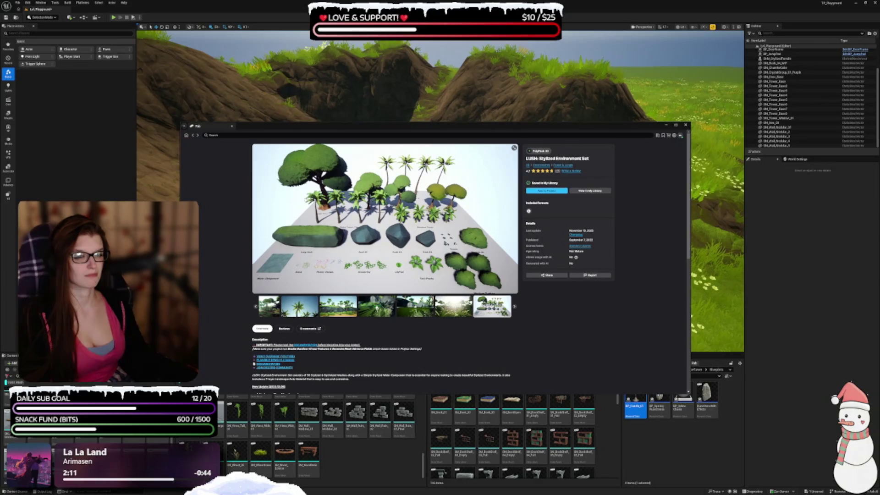
pyautogui.click(193, 136)
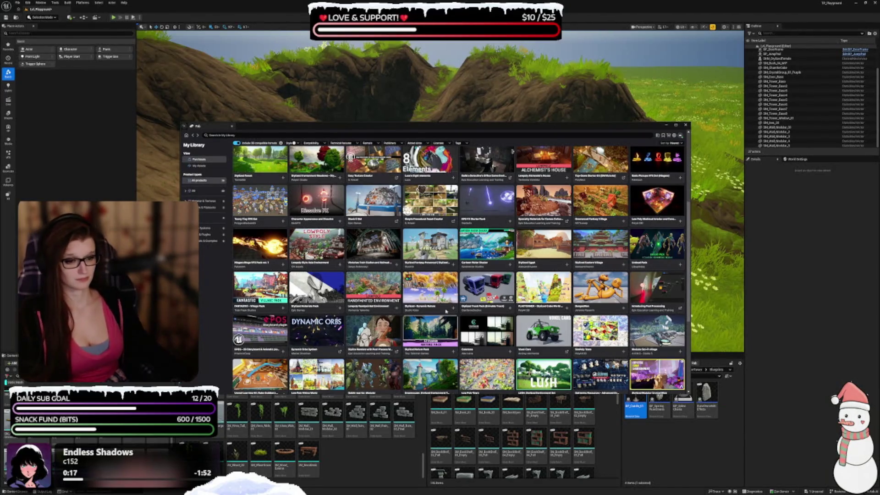
pyautogui.moveTo(469, 126); pyautogui.dragTo(469, 114)
pyautogui.scroll(-4, 501, 263)
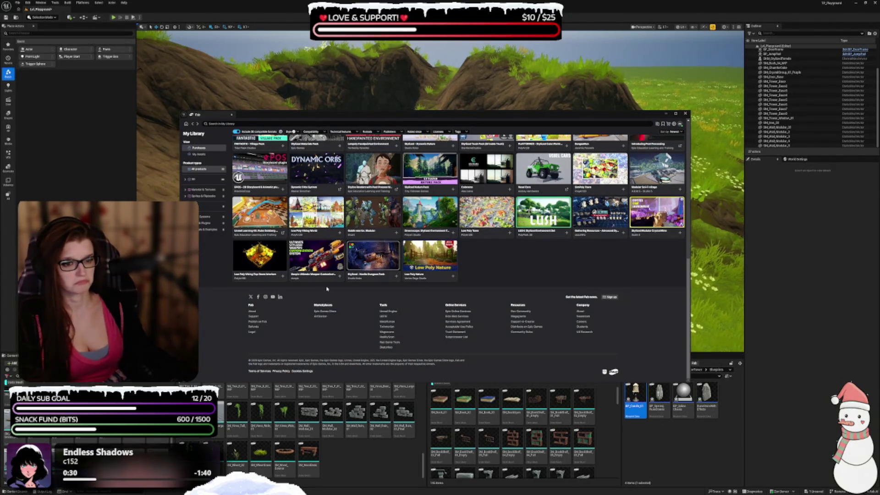
pyautogui.click(368, 250)
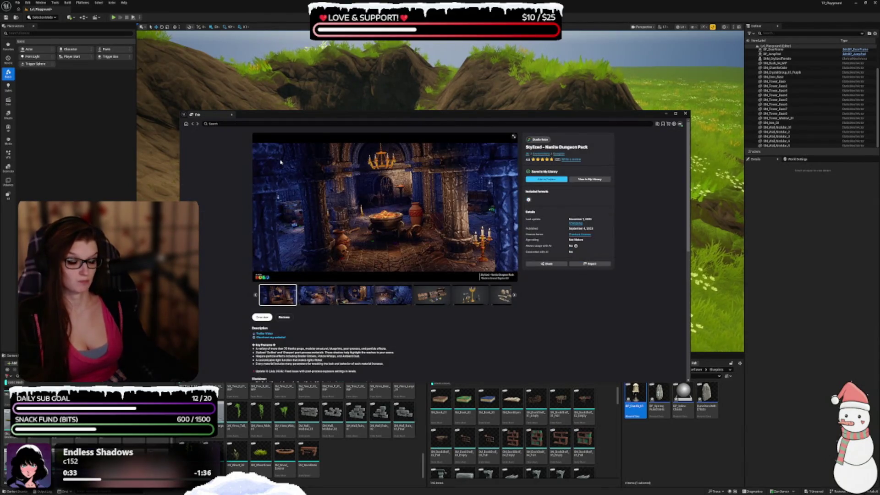
pyautogui.click(192, 123)
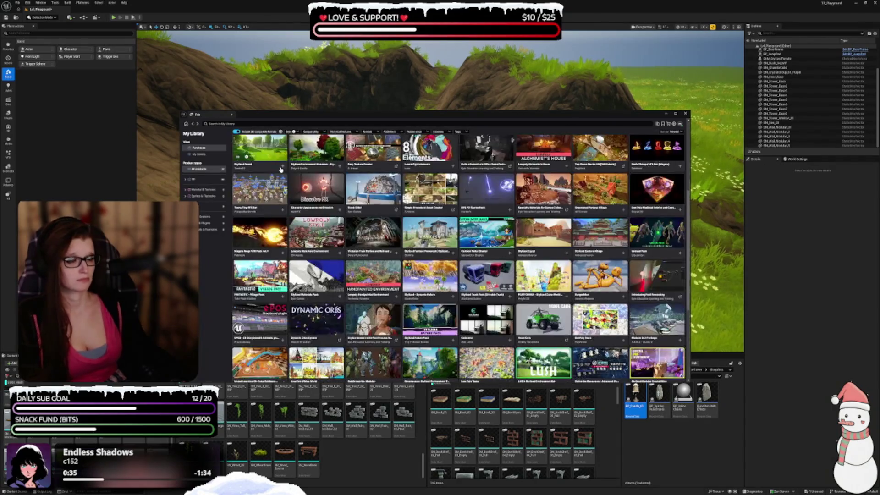
pyautogui.scroll(-5, 456, 302)
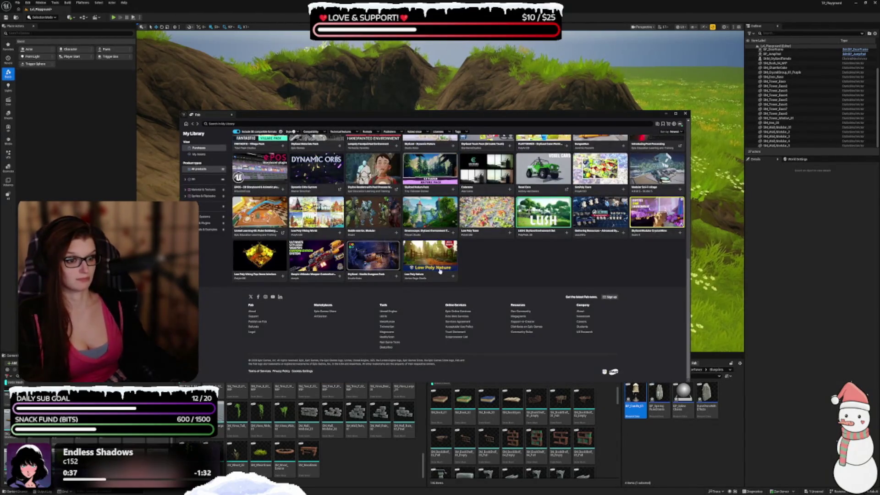
pyautogui.click(439, 271)
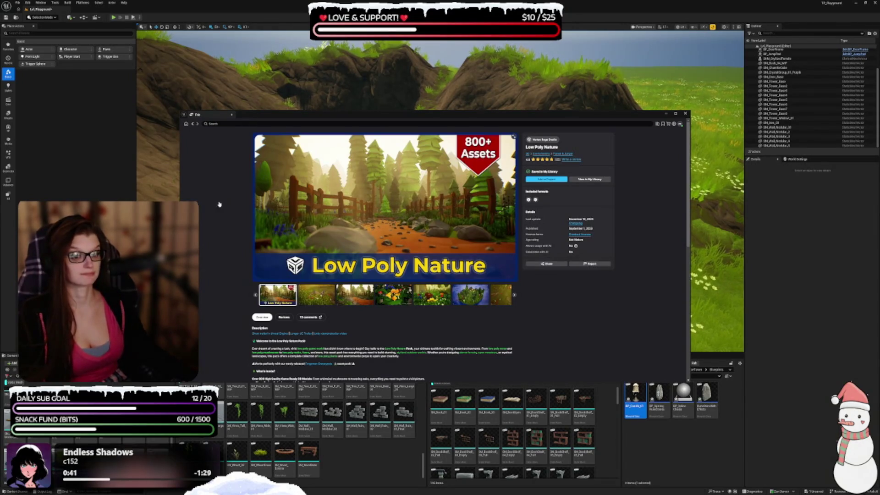
pyautogui.hotkey('alt', 'Left')
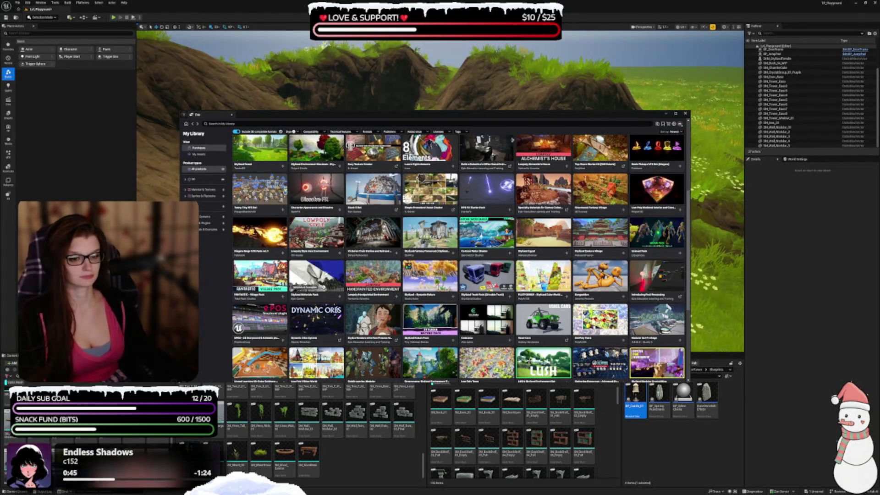
pyautogui.scroll(-3, 352, 341)
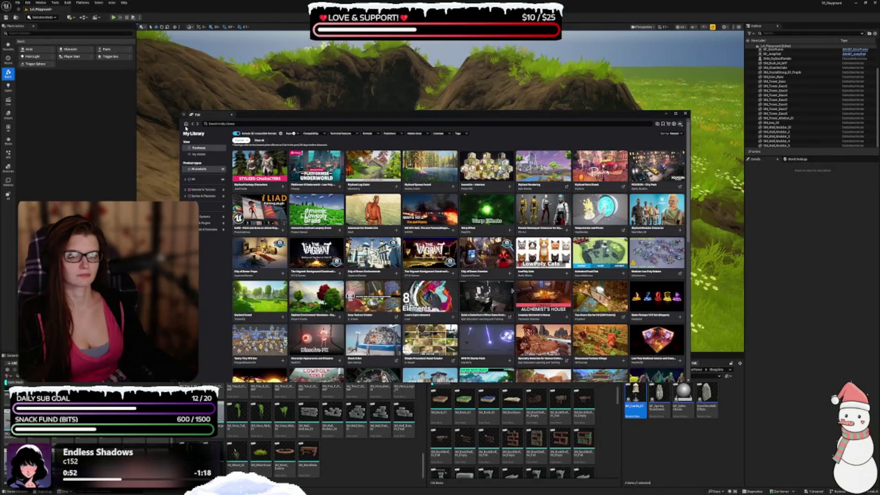
pyautogui.click(185, 124)
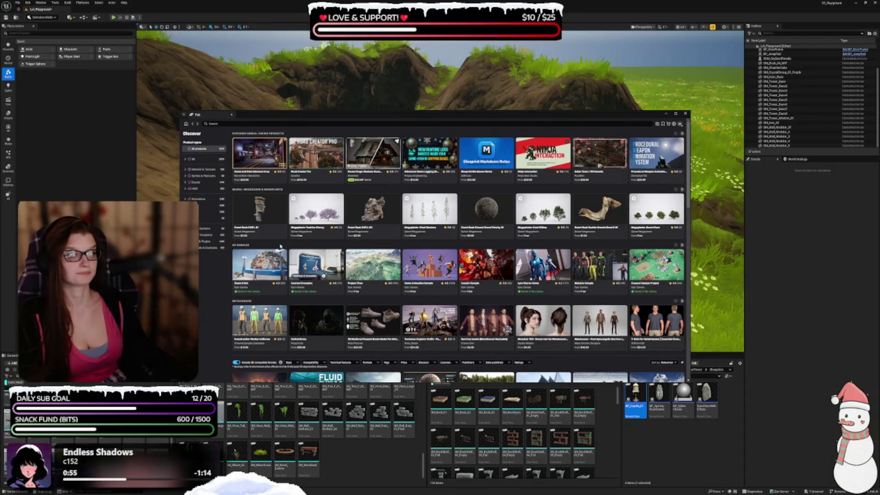
# Step: Filter Discover to the 3D category, Stylized style and only free products
pyautogui.click(196, 161)
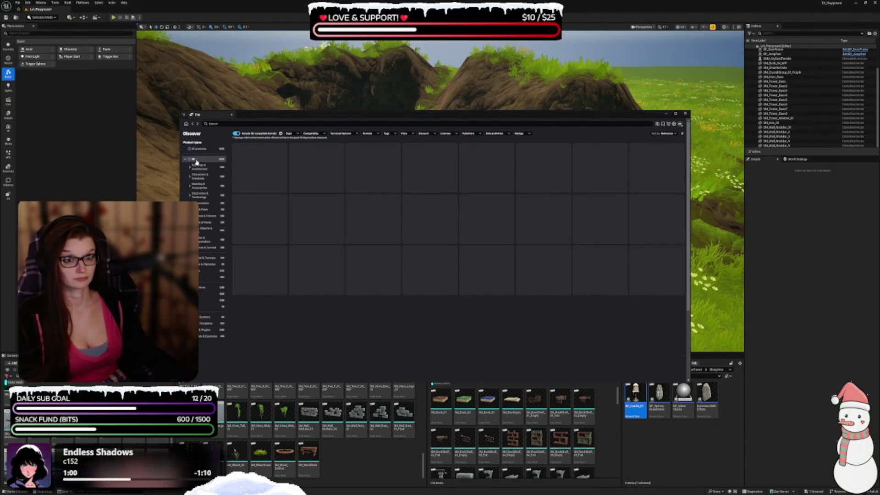
pyautogui.click(291, 133)
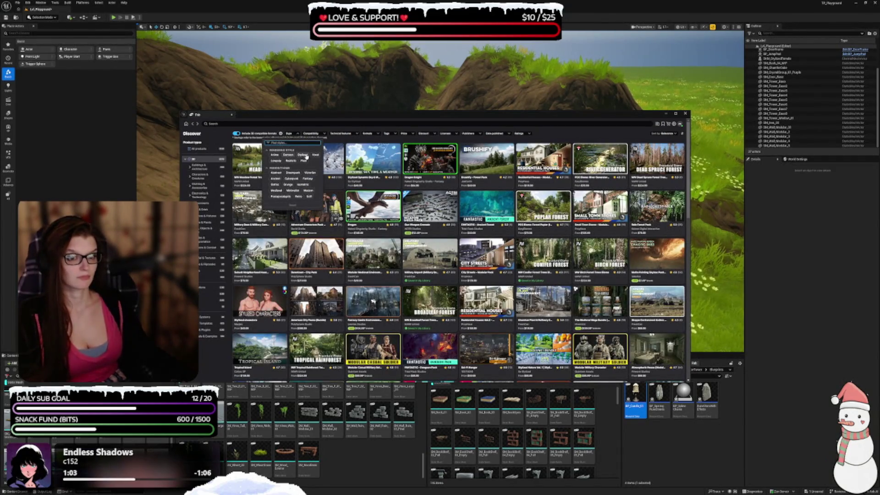
pyautogui.click(302, 154)
pyautogui.moveTo(350, 116); pyautogui.dragTo(362, 148)
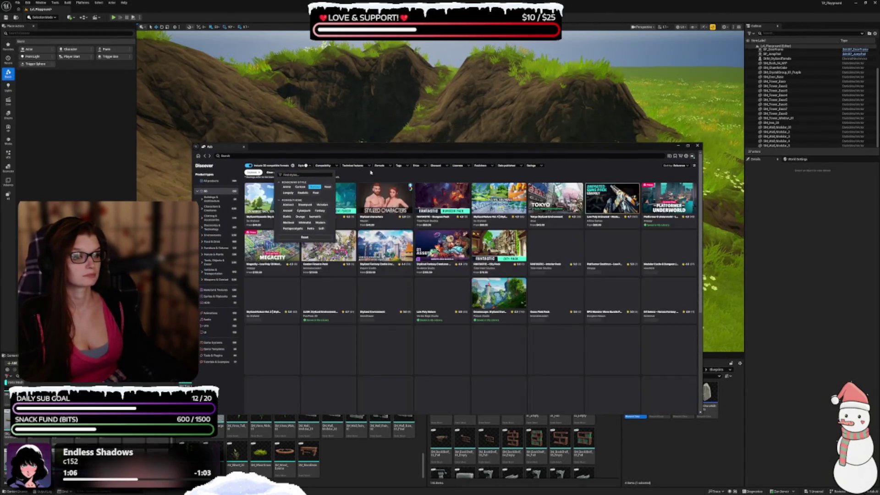
pyautogui.click(421, 166)
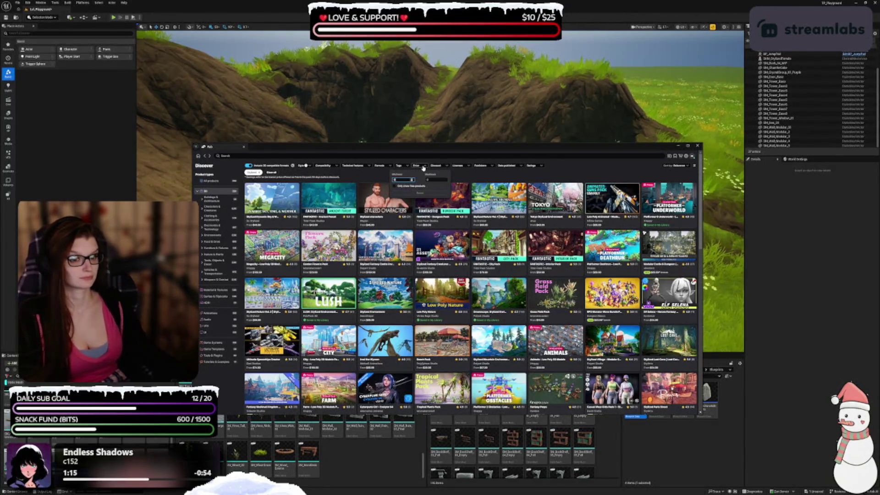
pyautogui.click(399, 186)
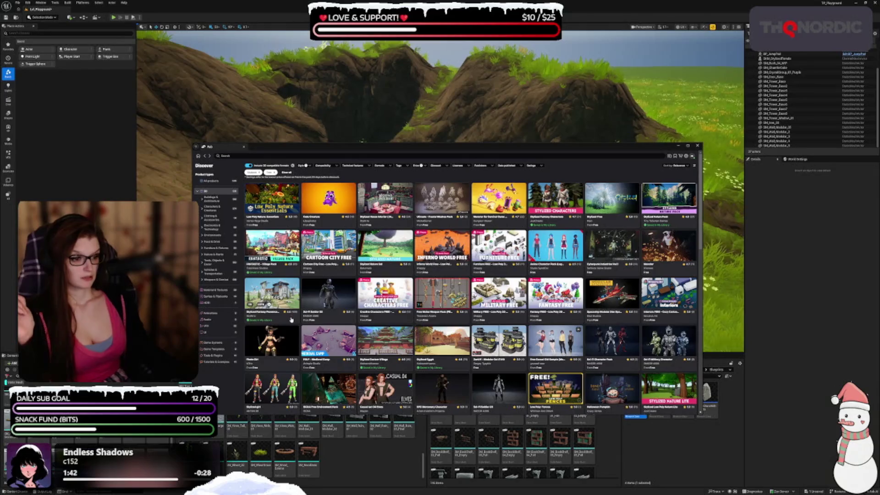
pyautogui.scroll(-2, 291, 319)
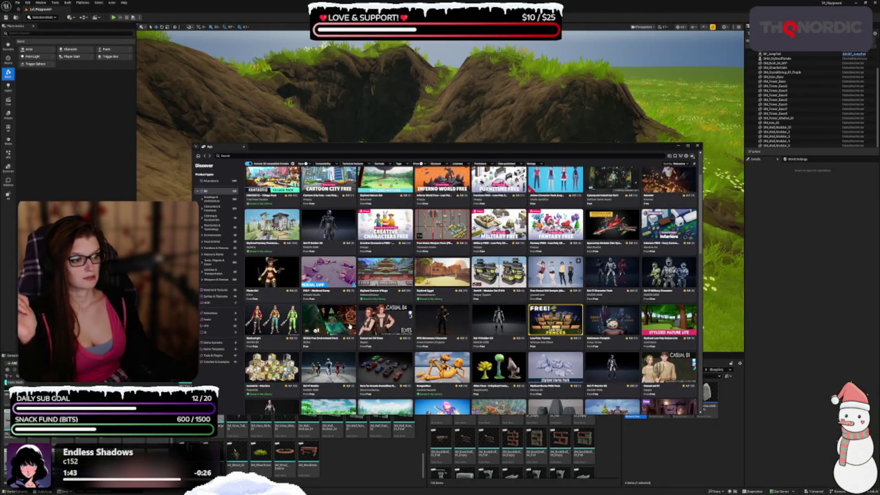
pyautogui.scroll(-2, 365, 317)
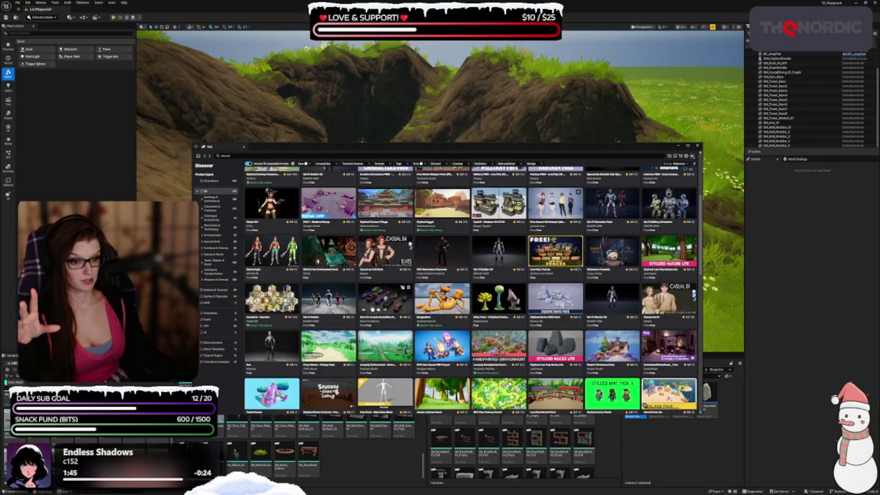
pyautogui.scroll(-2, 372, 309)
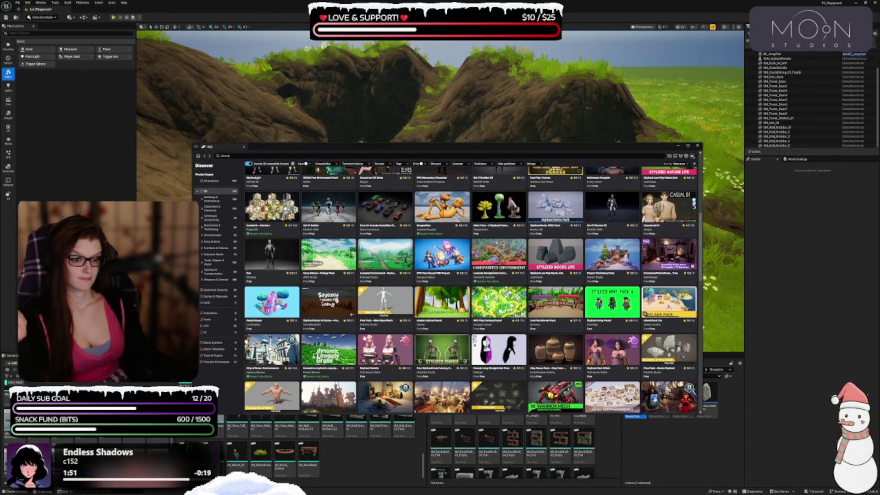
pyautogui.scroll(-2, 374, 331)
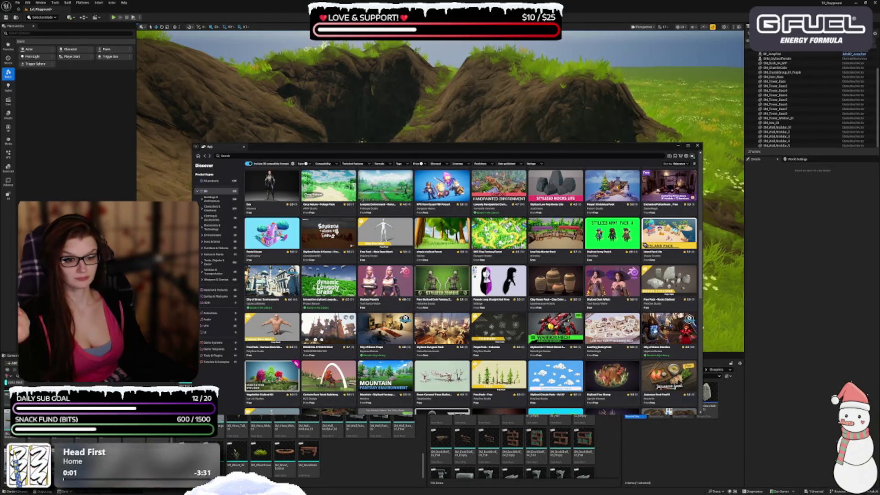
pyautogui.click(328, 328)
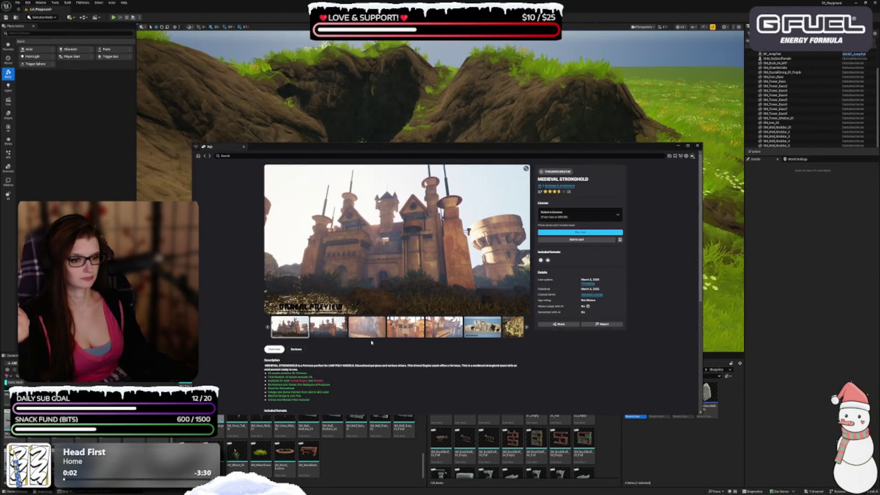
# Step: View the remaining Medieval Stronghold castle screenshots
pyautogui.click(323, 331)
pyautogui.click(367, 336)
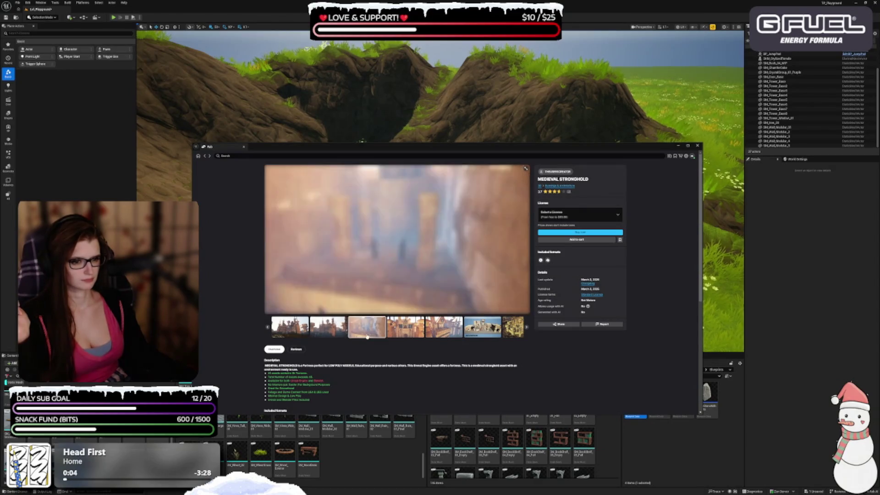
pyautogui.click(388, 334)
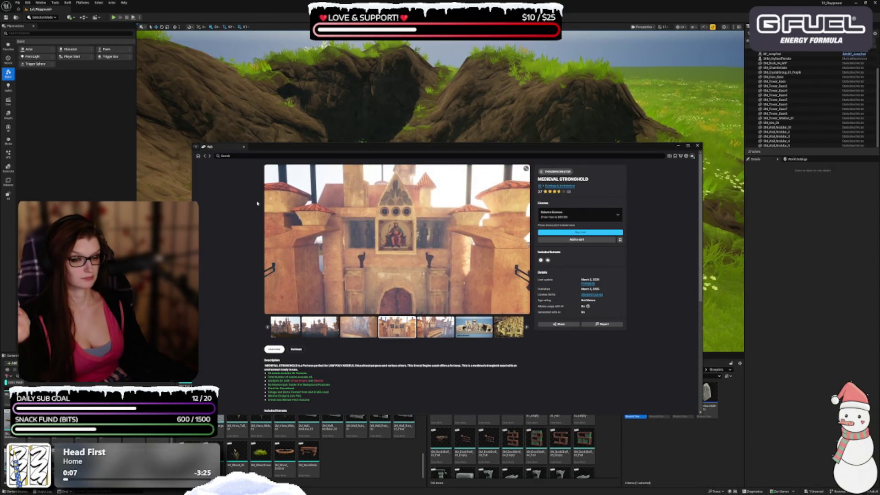
# Step: Go back to the Fab grid, scroll further down and open the Stylized Medieval City page
pyautogui.hotkey('alt', 'Left')
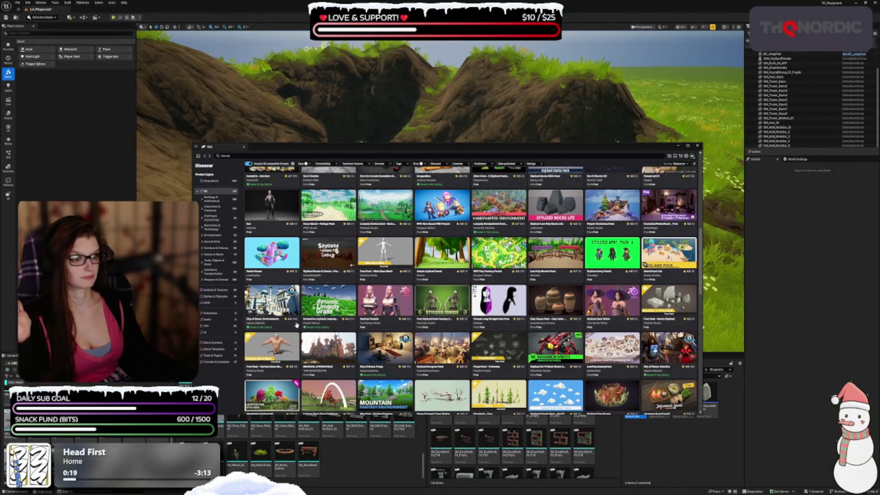
pyautogui.scroll(-3, 296, 324)
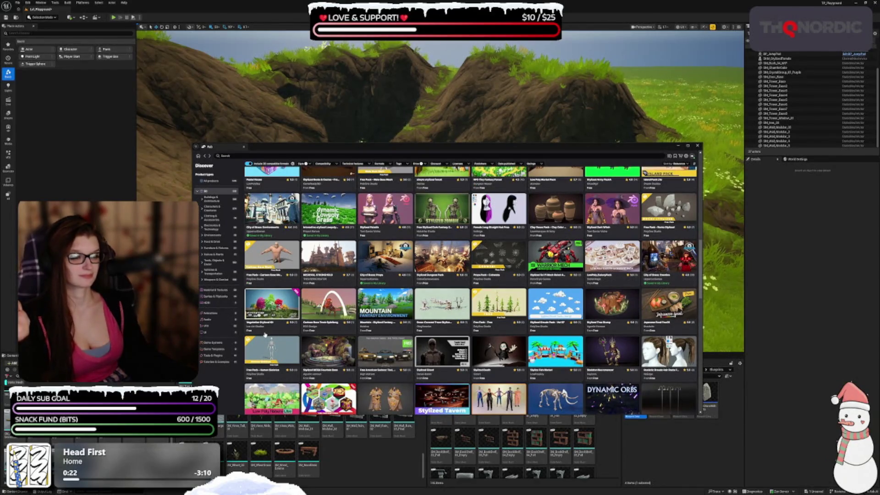
pyautogui.scroll(-2, 265, 335)
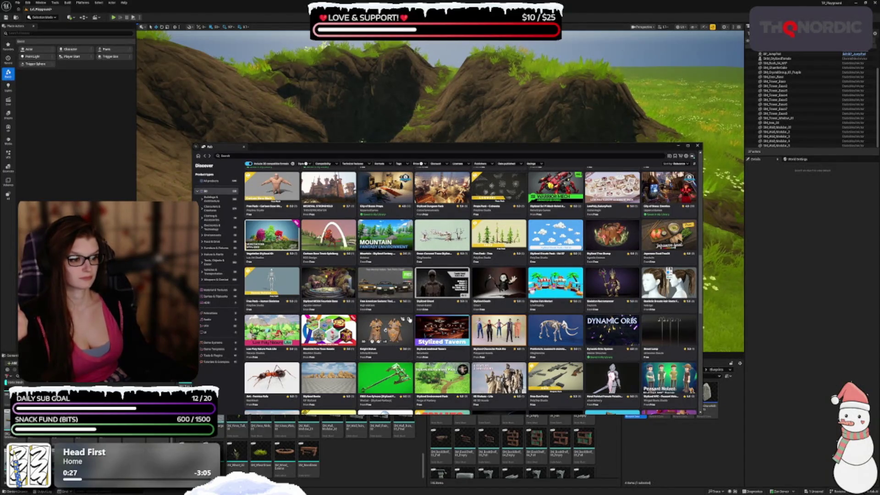
pyautogui.scroll(-2, 410, 321)
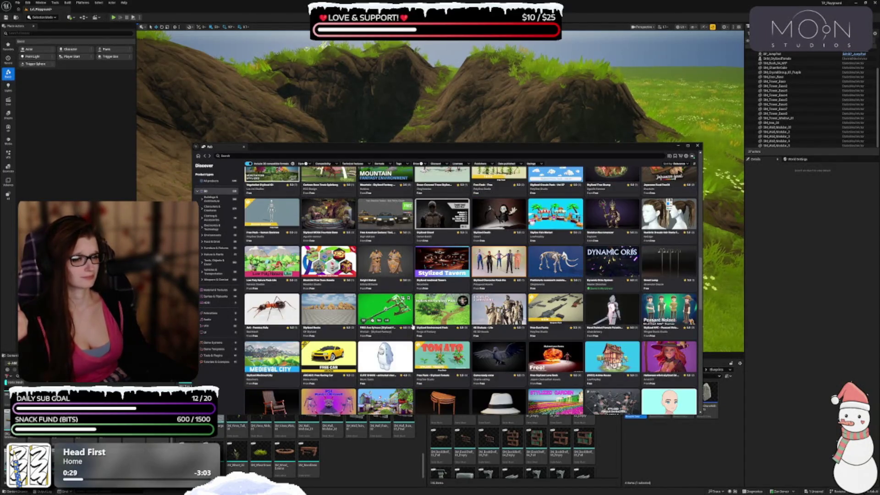
pyautogui.scroll(-2, 414, 325)
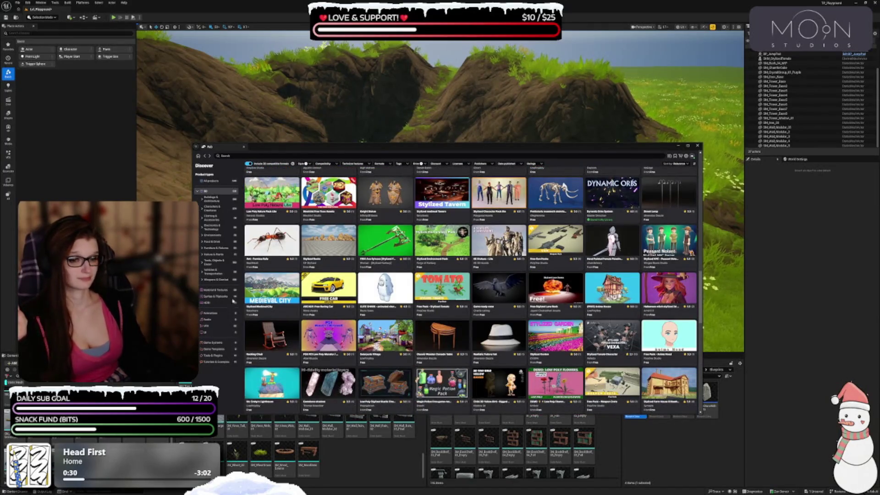
pyautogui.click(264, 292)
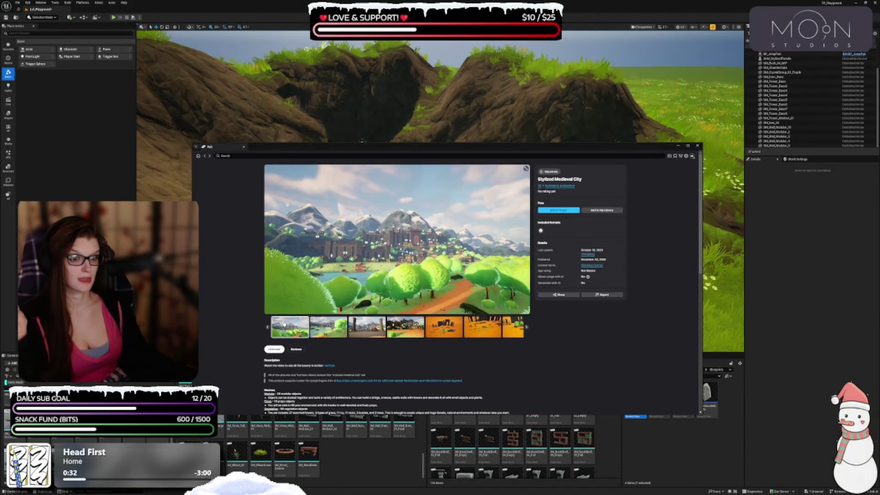
pyautogui.click(332, 329)
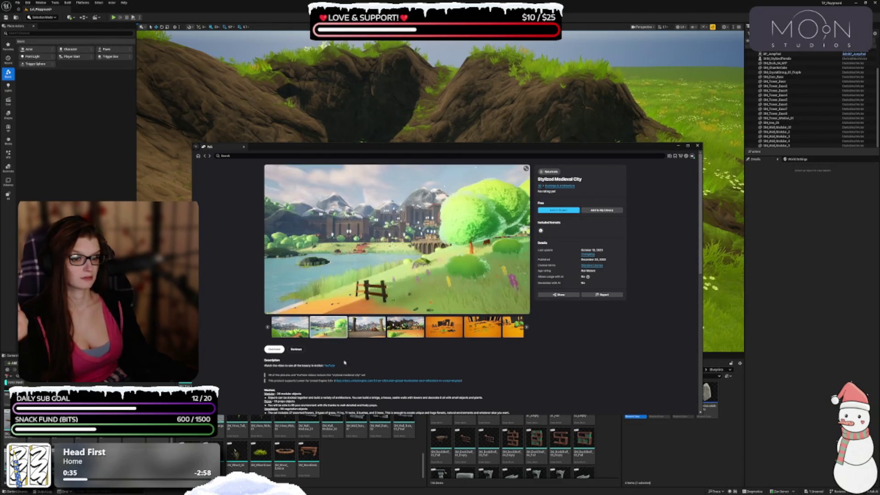
pyautogui.click(367, 331)
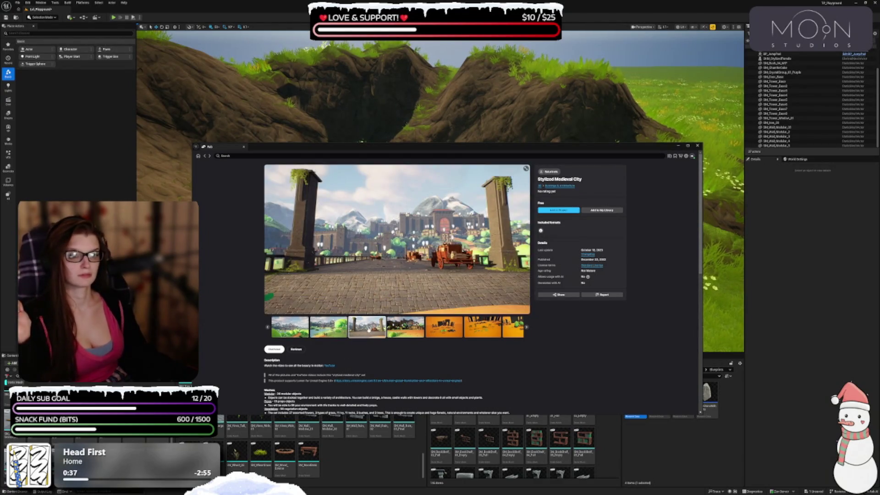
pyautogui.click(405, 329)
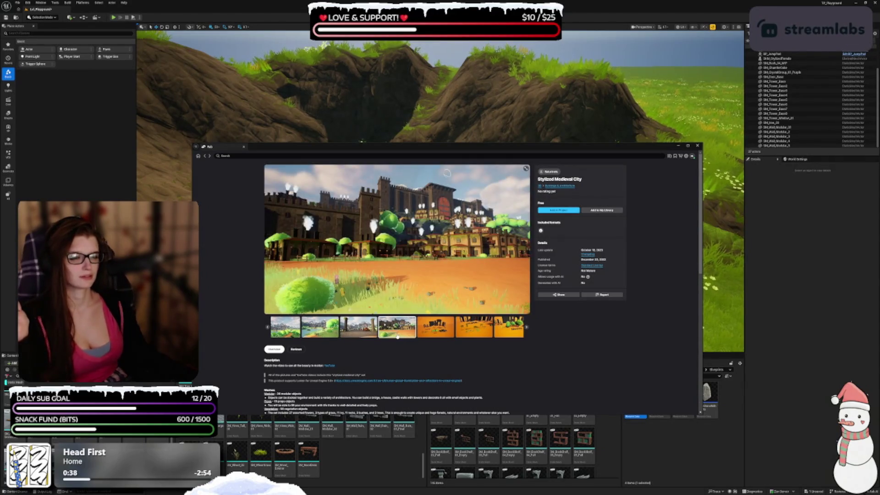
pyautogui.click(423, 333)
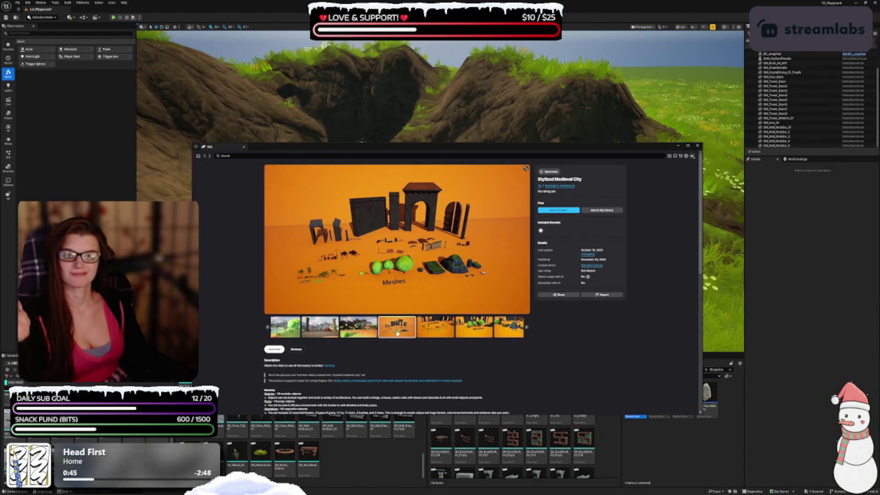
pyautogui.click(437, 328)
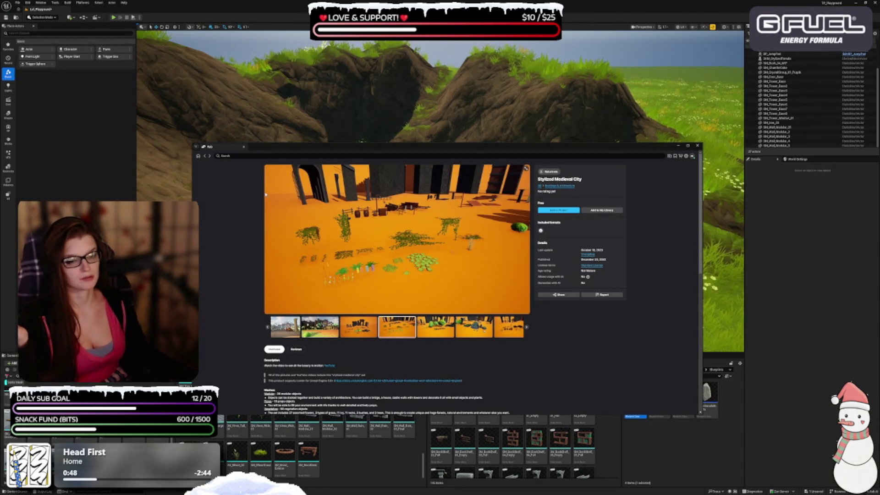
pyautogui.click(205, 156)
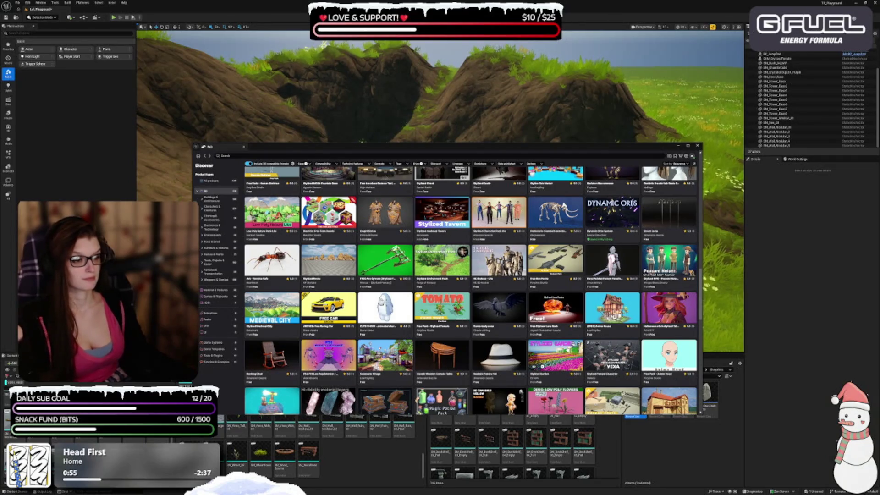
# Step: Look at the (FREE) Anime House and Stylized Dungeon Props Pack pages, then go back to the grid
pyautogui.click(612, 309)
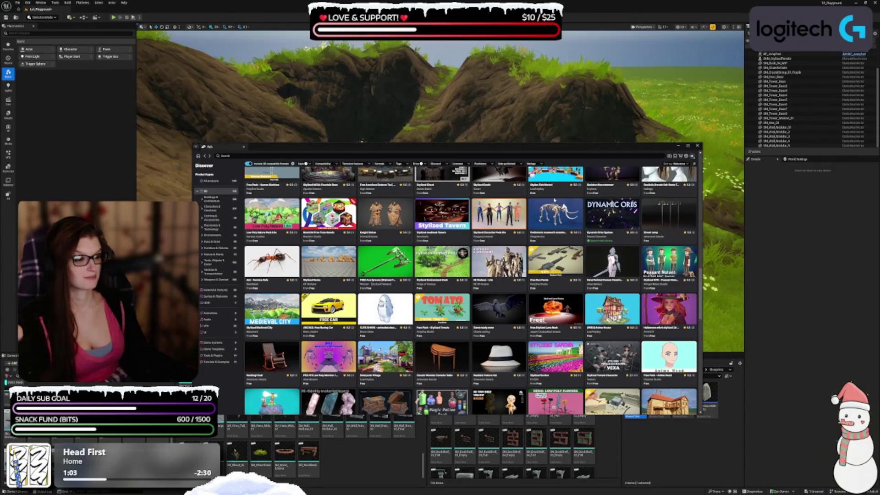
pyautogui.scroll(-3, 340, 284)
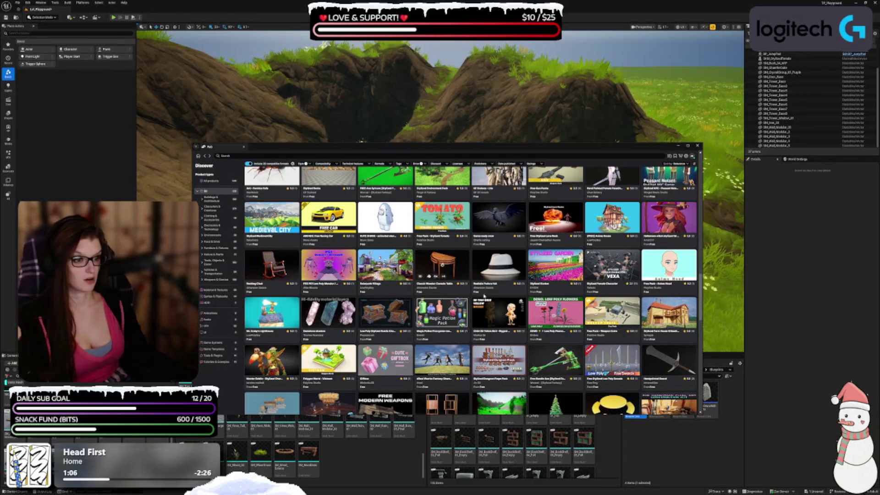
pyautogui.scroll(-1, 485, 305)
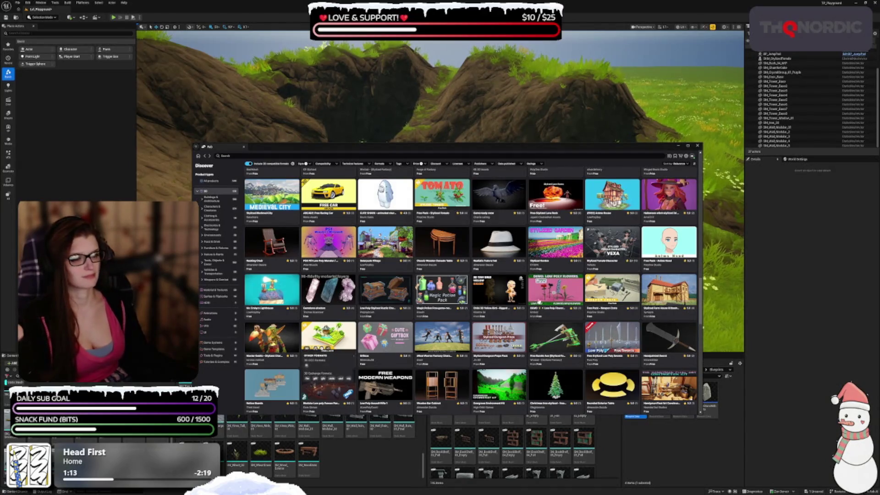
pyautogui.click(499, 337)
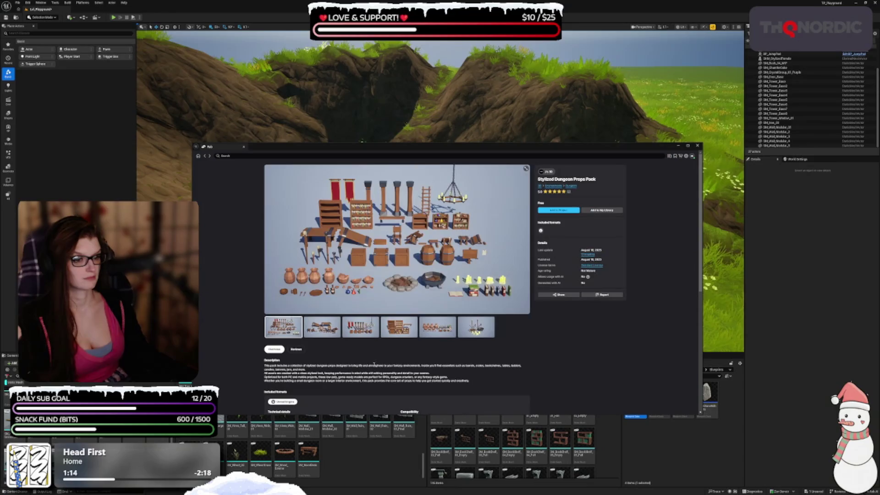
pyautogui.click(204, 156)
# Step: Scroll further down the free stylized results and open The Blacksmith's product page
pyautogui.scroll(-5, 343, 284)
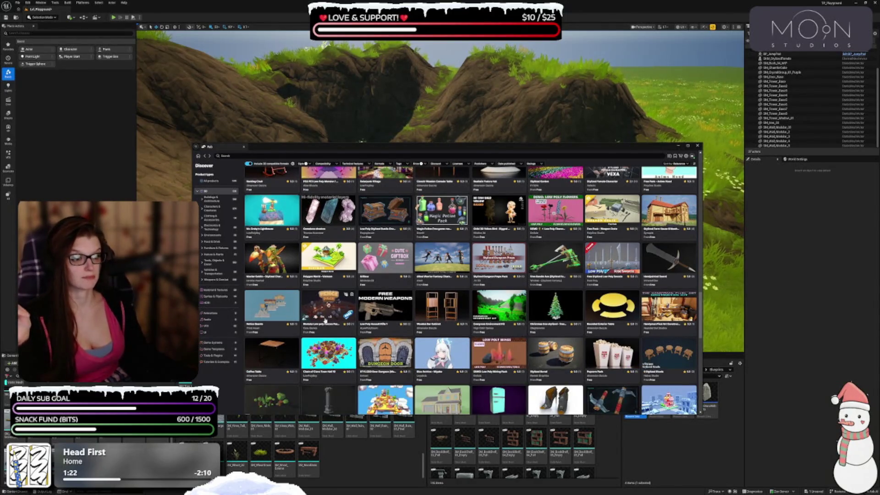
pyautogui.scroll(-2, 329, 339)
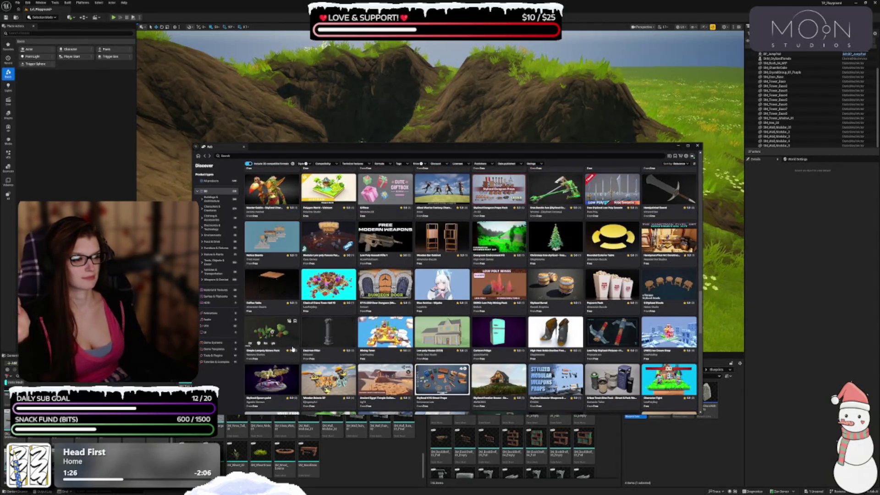
pyautogui.scroll(-2, 293, 348)
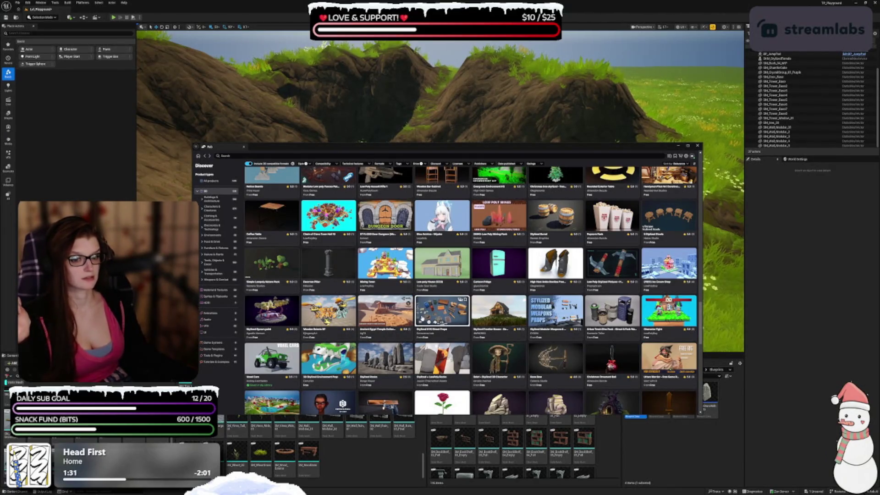
pyautogui.scroll(-1, 421, 320)
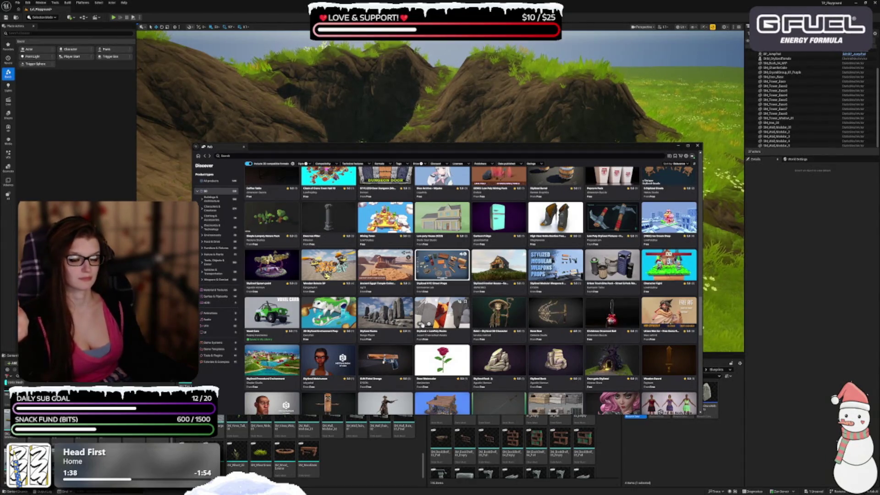
pyautogui.scroll(-2, 420, 323)
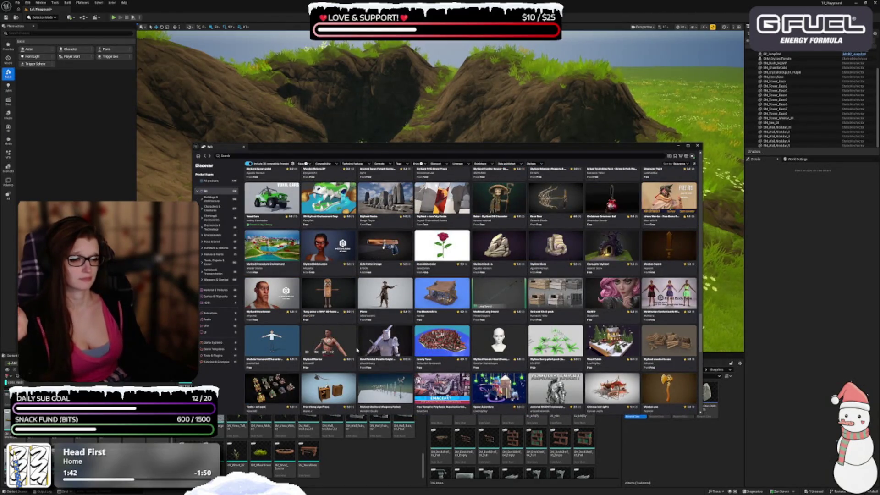
pyautogui.click(456, 301)
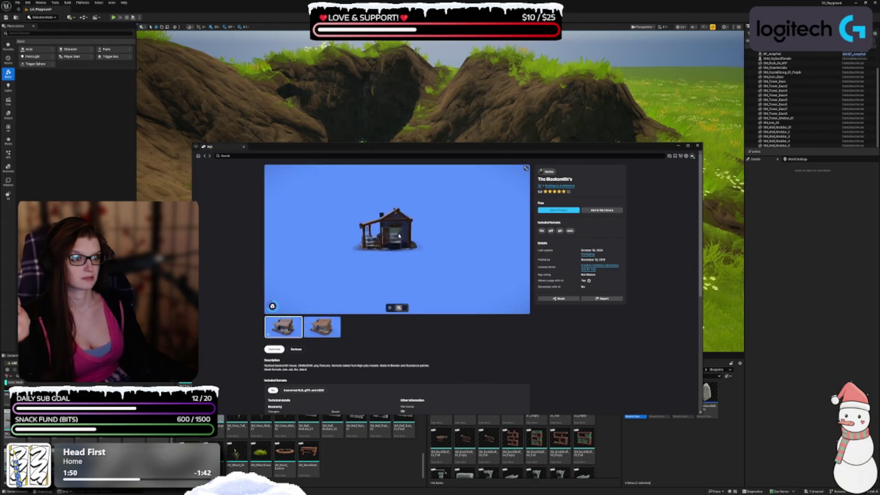
pyautogui.moveTo(396, 232)
pyautogui.mouseDown()
pyautogui.moveTo(424, 286)
pyautogui.moveTo(266, 223)
pyautogui.mouseUp()
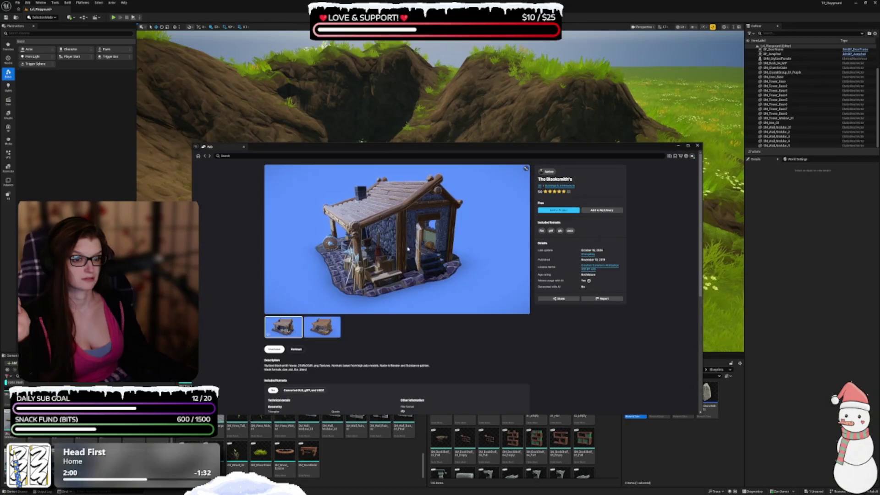
pyautogui.click(250, 271)
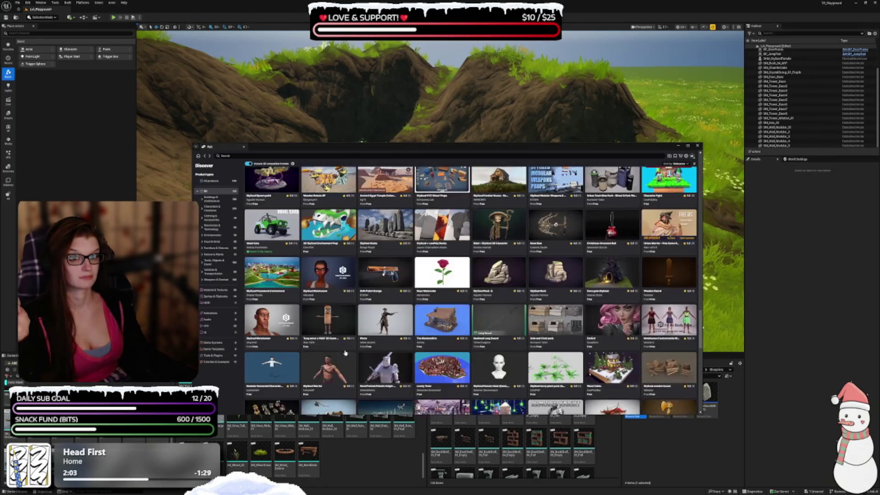
pyautogui.scroll(-2, 498, 319)
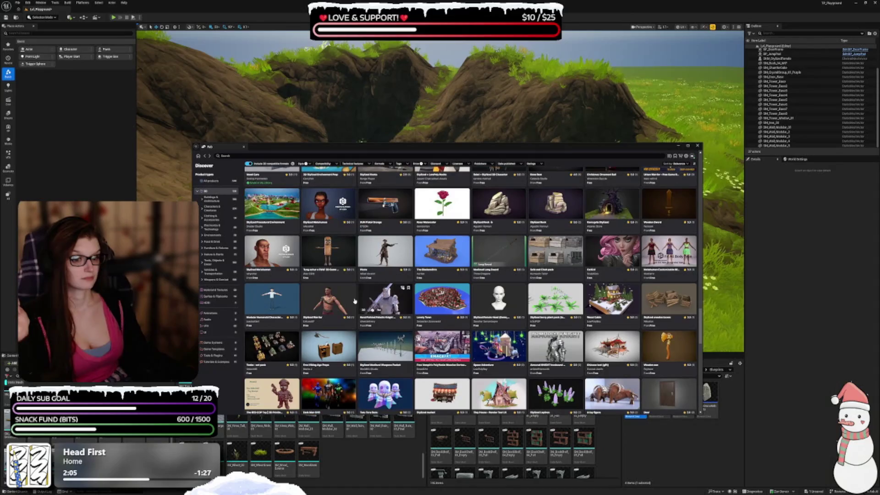
pyautogui.scroll(-1, 378, 355)
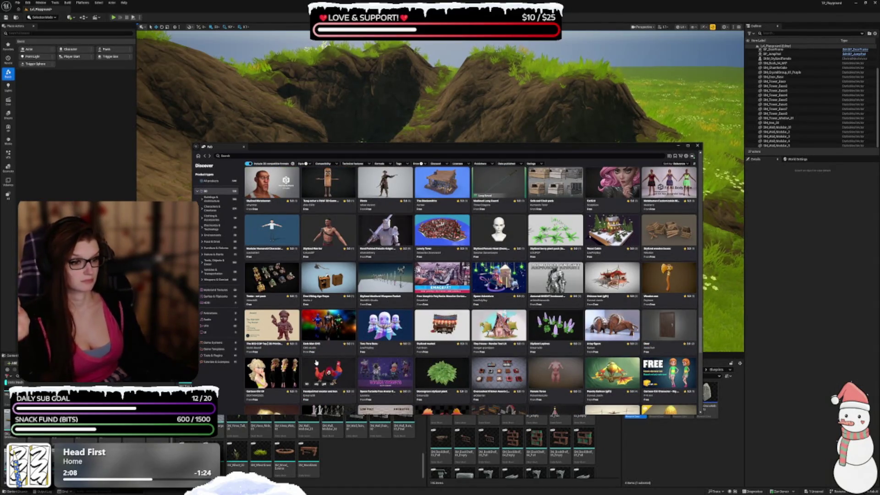
pyautogui.click(442, 278)
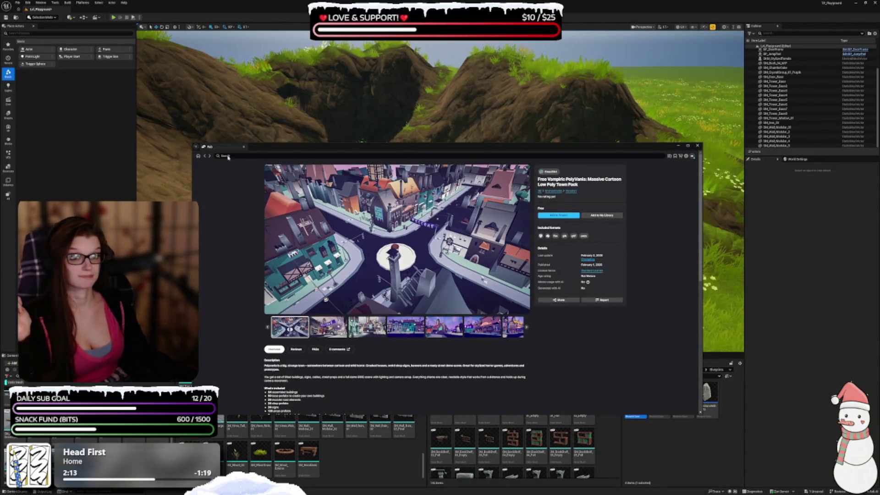
pyautogui.click(205, 156)
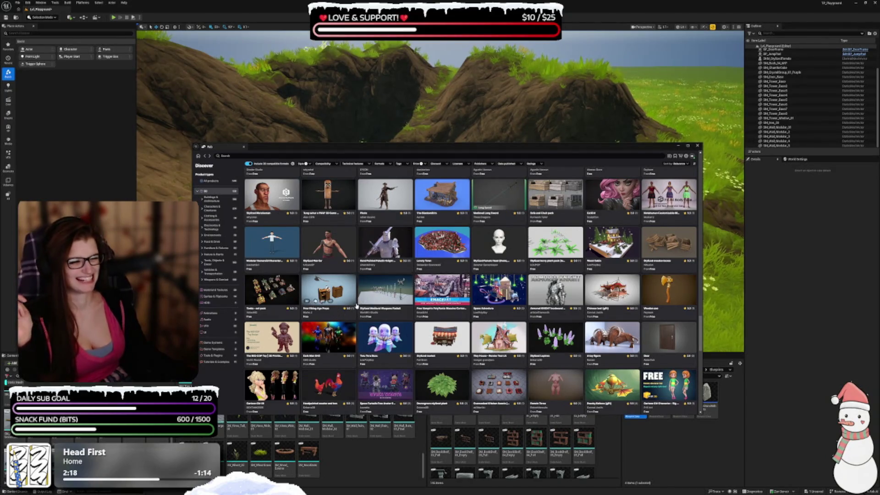
pyautogui.scroll(-1, 428, 289)
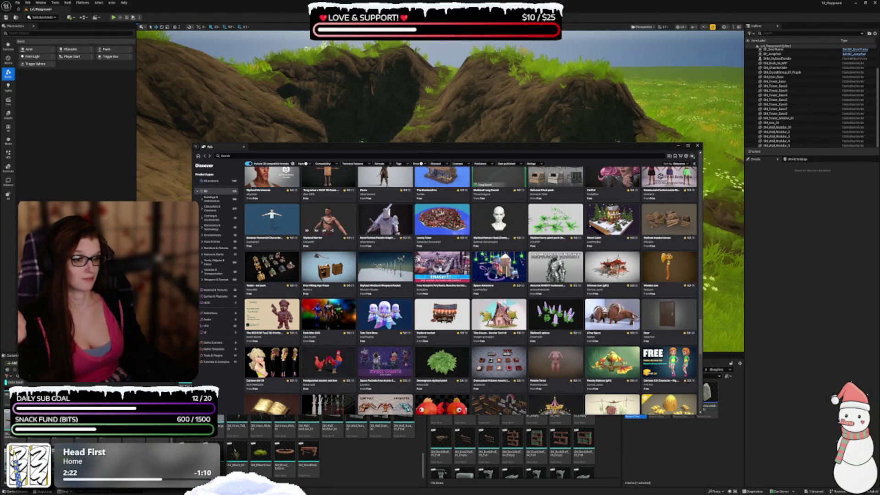
pyautogui.click(620, 270)
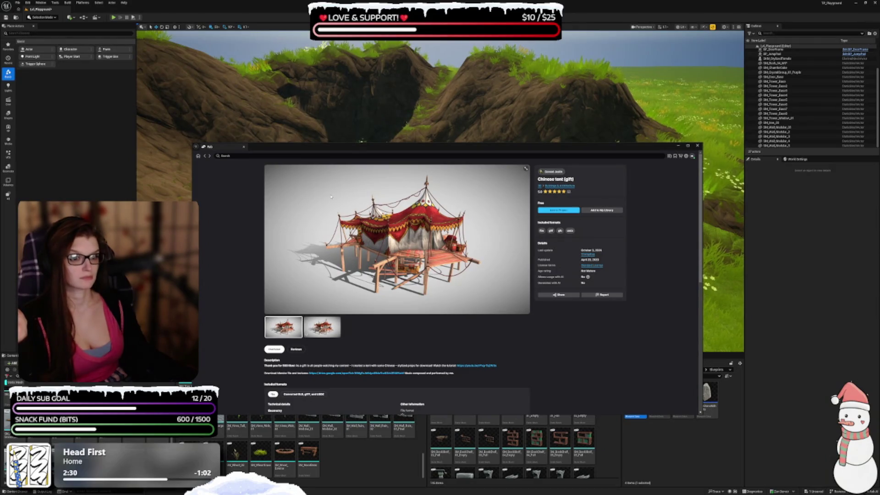
pyautogui.click(205, 156)
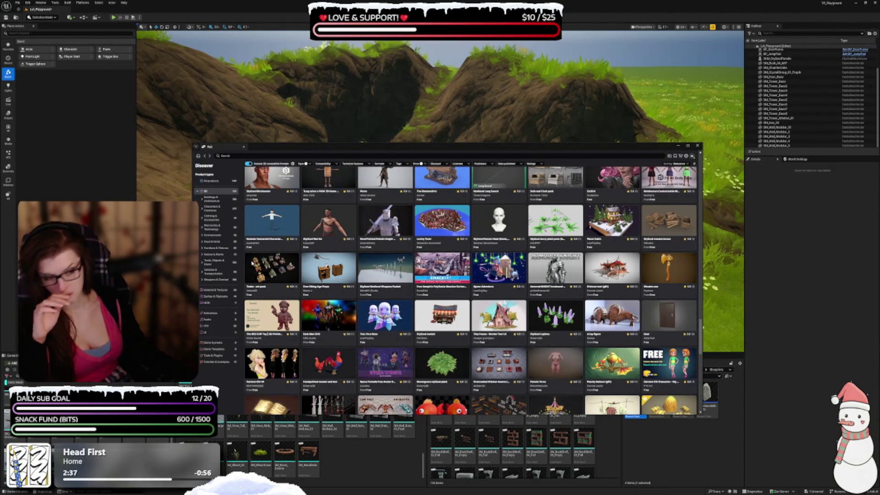
pyautogui.scroll(-1, 381, 327)
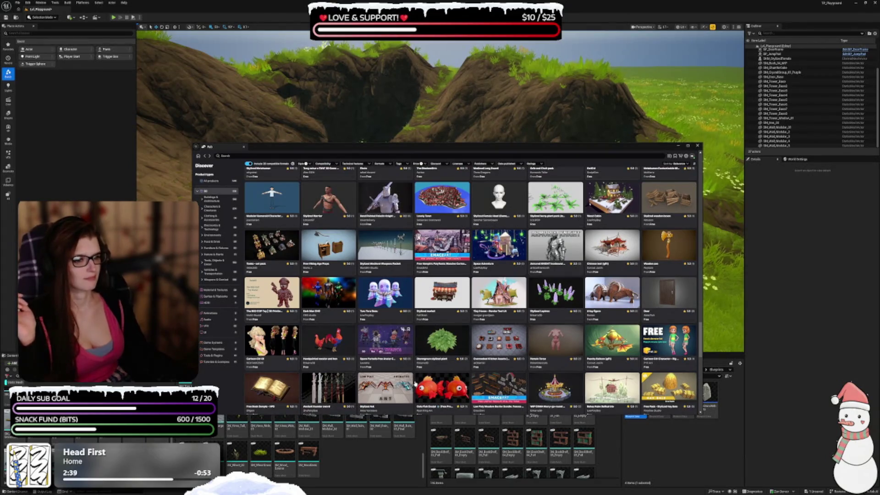
# Step: Open the Stylized market page and orbit its 3D stall preview
pyautogui.click(446, 290)
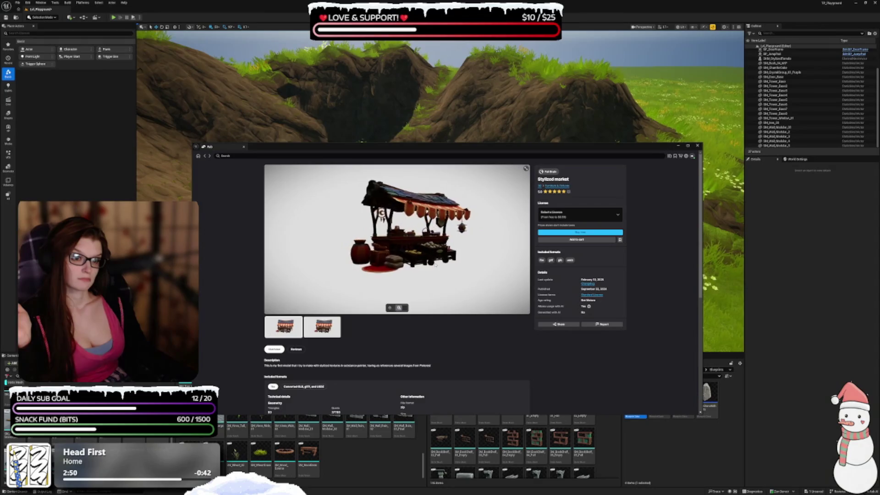
pyautogui.scroll(5, 440, 278)
pyautogui.scroll(5, 439, 278)
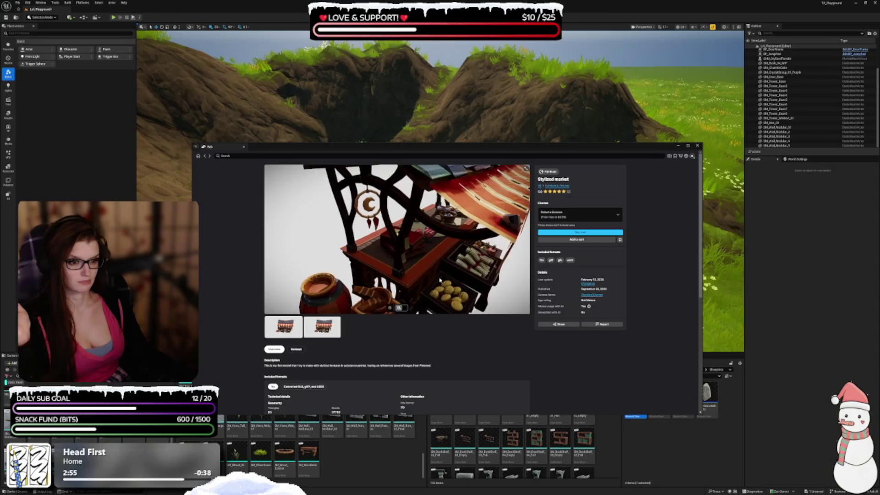
pyautogui.moveTo(436, 284); pyautogui.dragTo(401, 291)
pyautogui.doubleClick(401, 291)
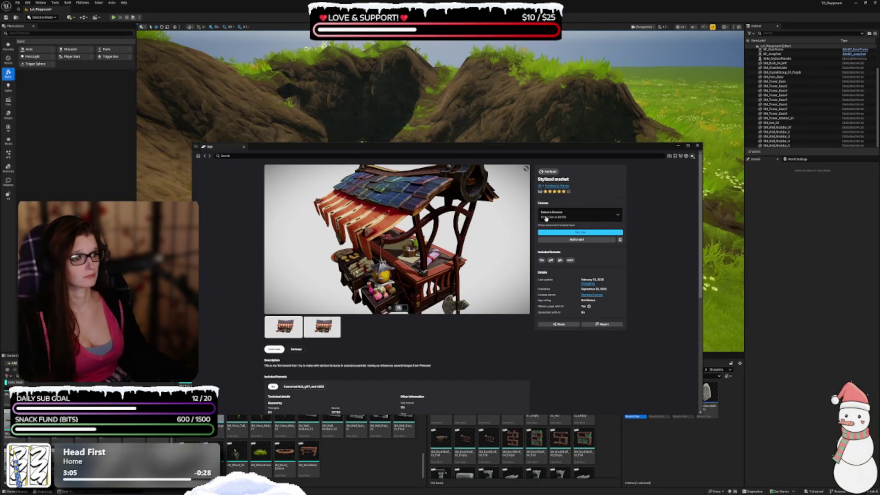
# Step: Choose the Personal – Free licence, add Stylized market to the project, and return to Discover
pyautogui.click(579, 219)
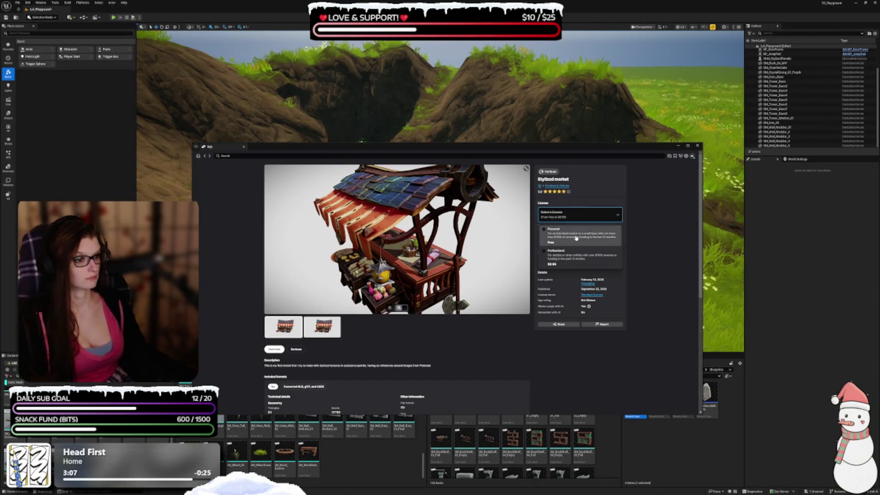
pyautogui.click(577, 232)
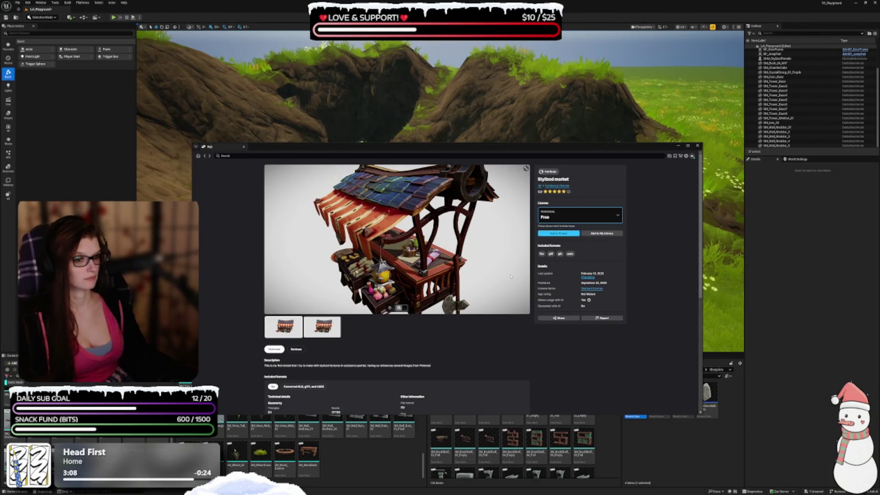
pyautogui.moveTo(436, 239)
pyautogui.mouseDown()
pyautogui.moveTo(485, 259)
pyautogui.moveTo(480, 220)
pyautogui.mouseUp()
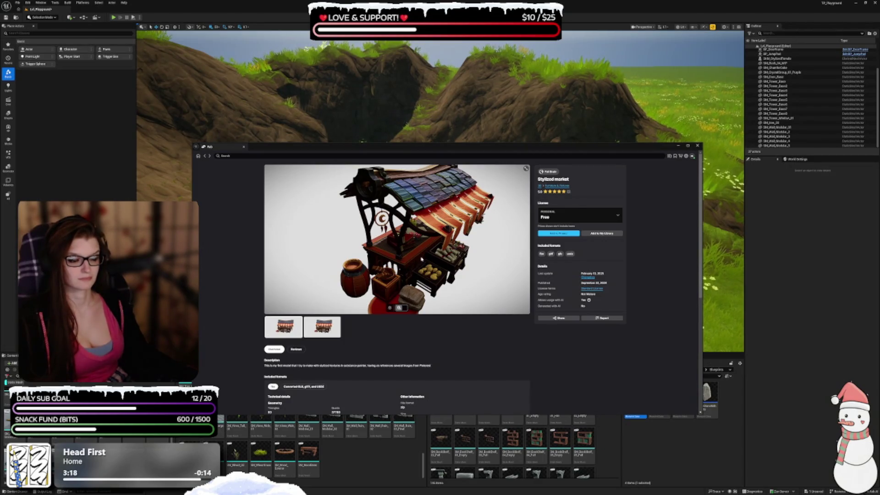
pyautogui.click(553, 234)
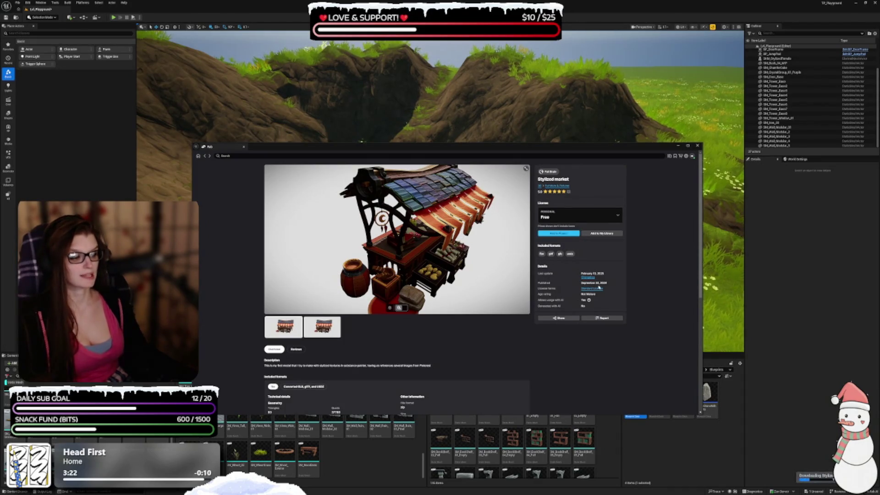
pyautogui.click(205, 156)
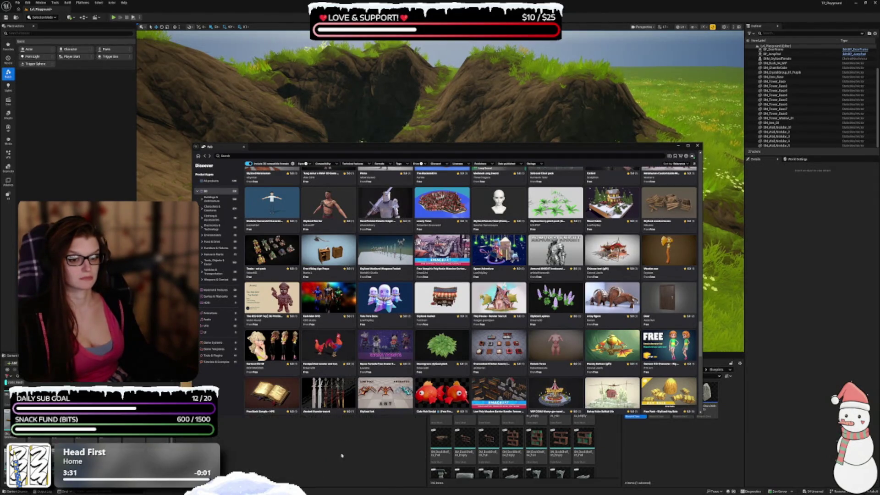
# Step: Browse Content > Fab > StylizedMarket > stylized market in the Content Browser, with the Fab window moved aside
pyautogui.moveTo(374, 152)
pyautogui.mouseDown()
pyautogui.moveTo(485, 107)
pyautogui.moveTo(485, 78)
pyautogui.mouseUp()
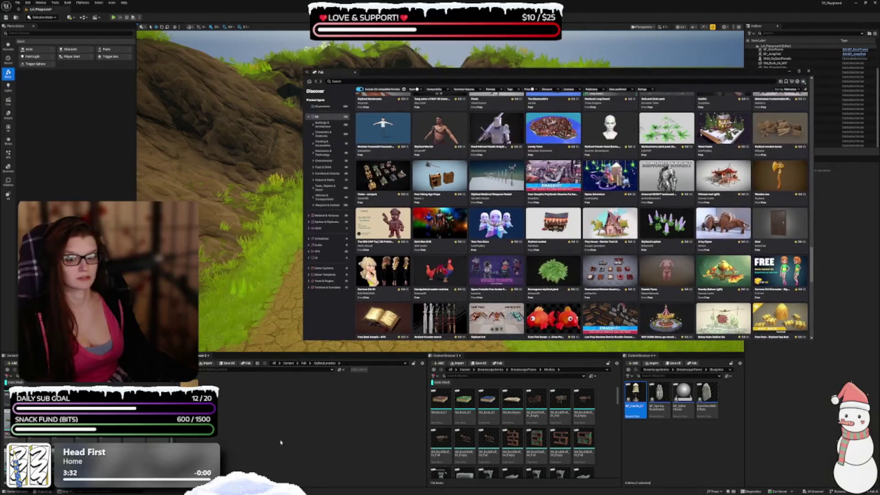
pyautogui.click(288, 363)
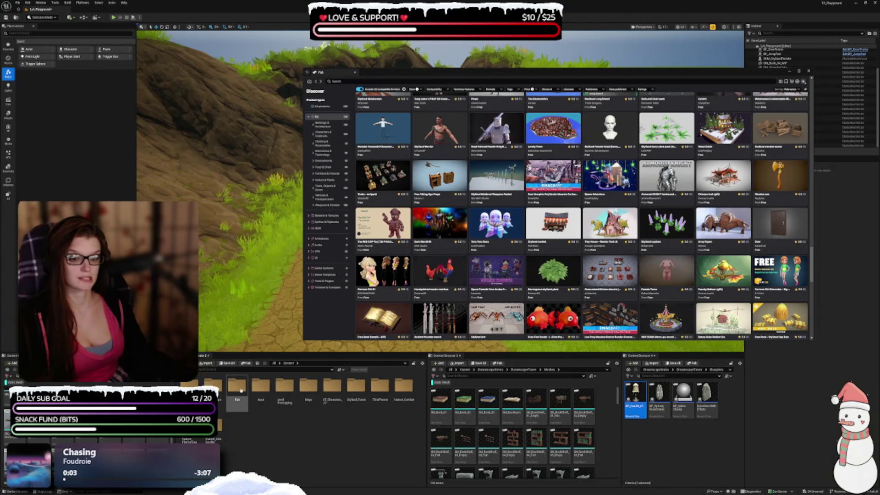
pyautogui.doubleClick(239, 387)
pyautogui.doubleClick(235, 401)
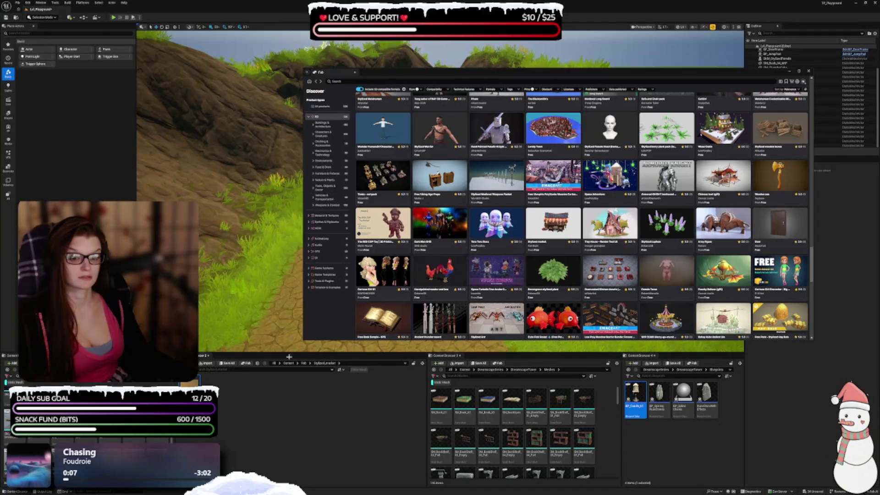
pyautogui.doubleClick(191, 387)
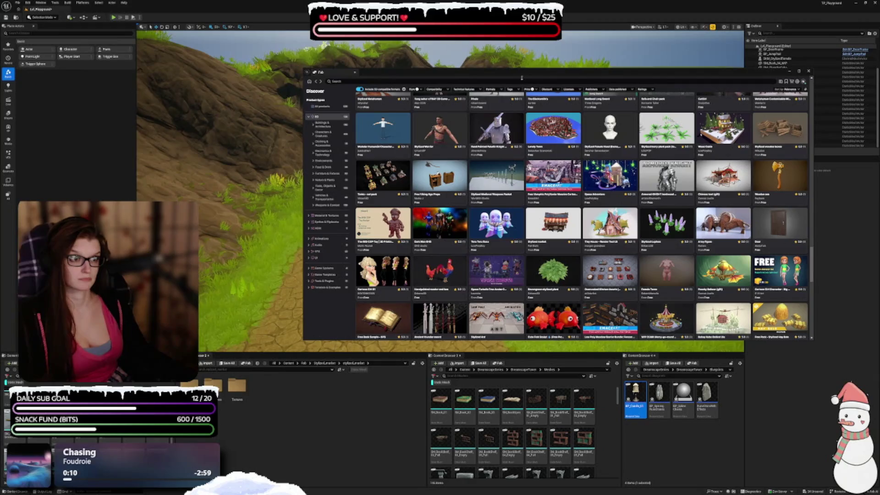
pyautogui.moveTo(521, 80); pyautogui.dragTo(354, 71)
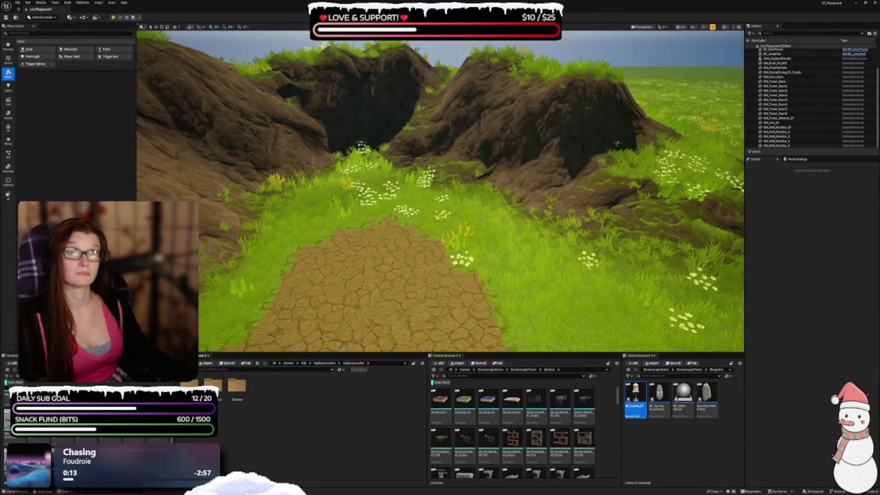
pyautogui.moveTo(337, 298); pyautogui.dragTo(371, 288)
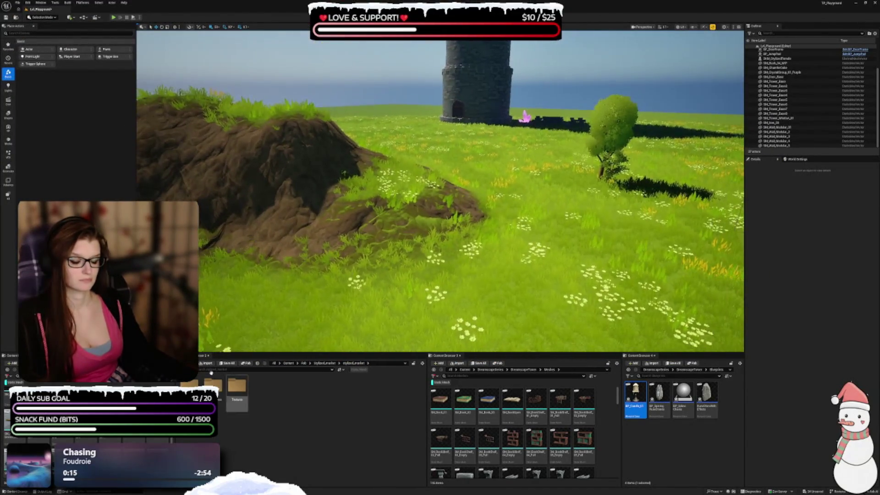
# Step: Show the root Content folders in the fourth content browser and widen it
pyautogui.click(237, 387)
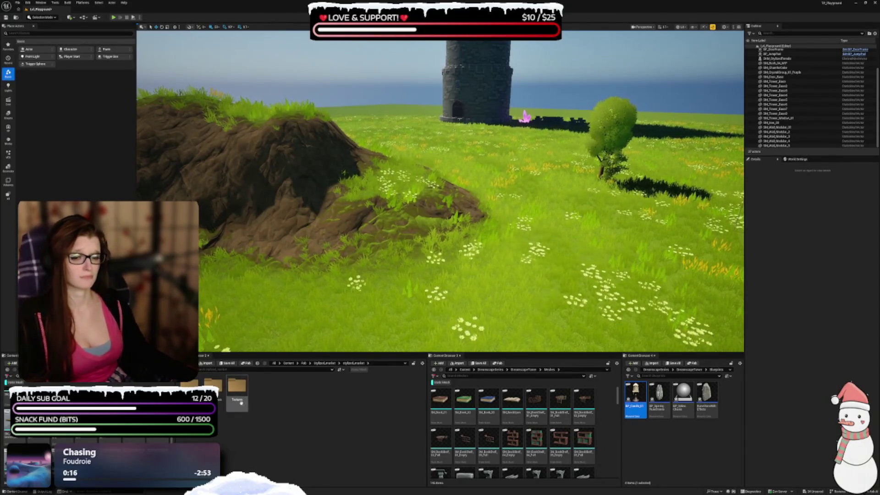
pyautogui.click(326, 363)
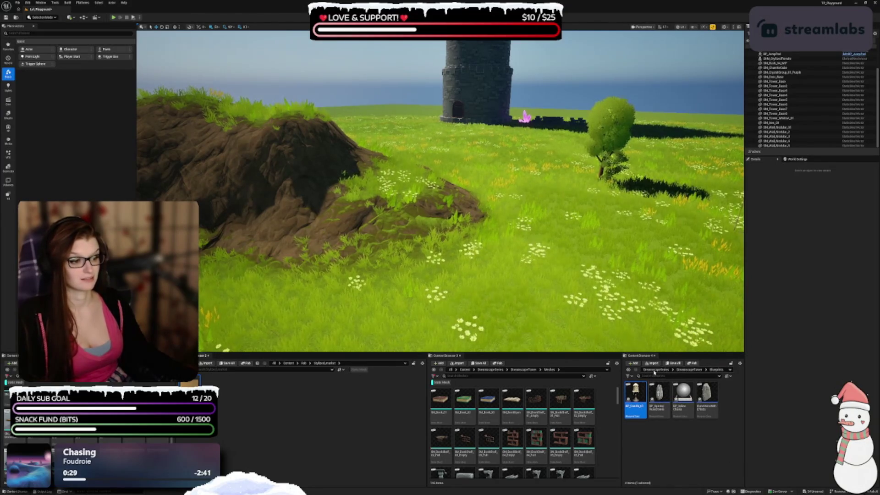
pyautogui.click(653, 369)
pyautogui.click(658, 370)
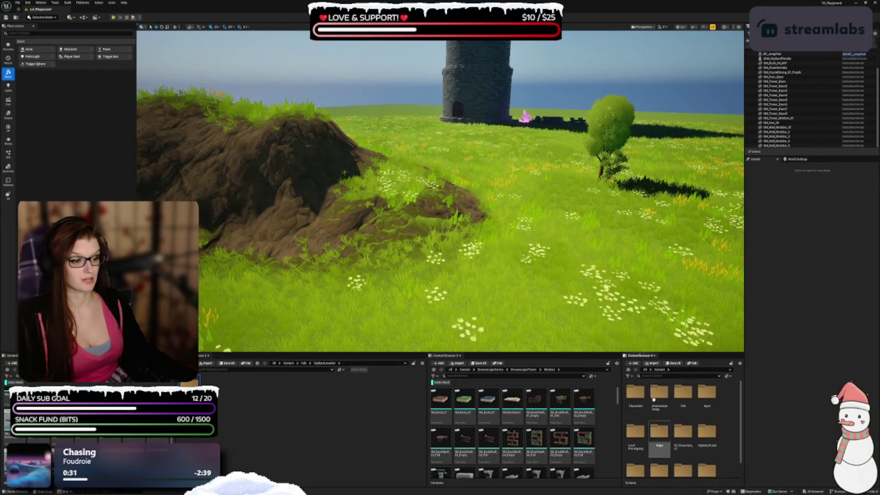
pyautogui.moveTo(622, 410); pyautogui.dragTo(570, 409)
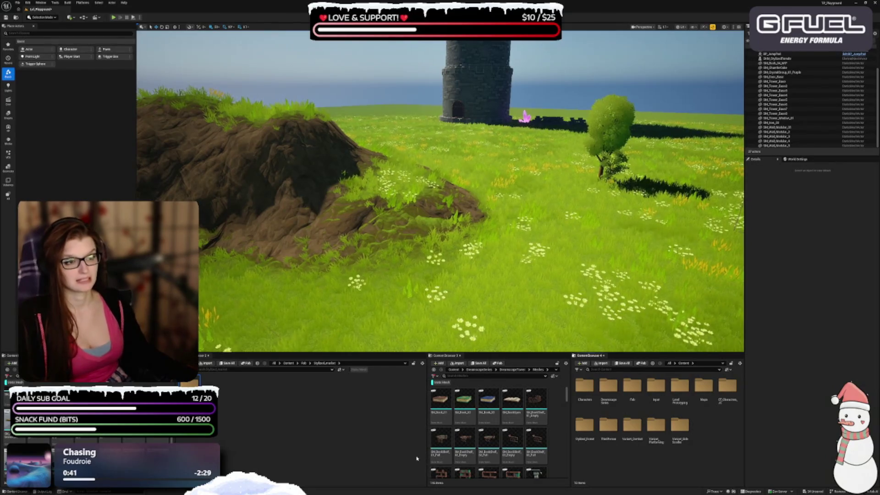
# Step: Drag the stylized market folder onto the root Content folder view
pyautogui.click(656, 440)
pyautogui.click(679, 442)
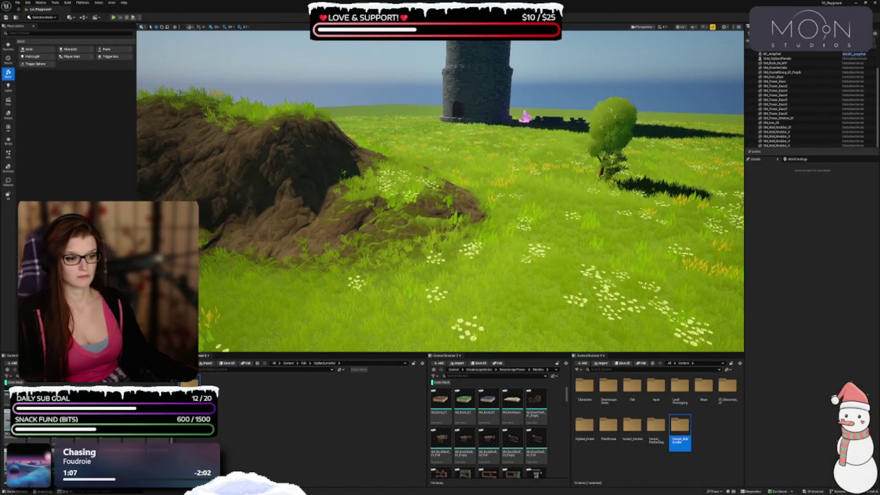
pyautogui.moveTo(706, 442); pyautogui.dragTo(707, 443)
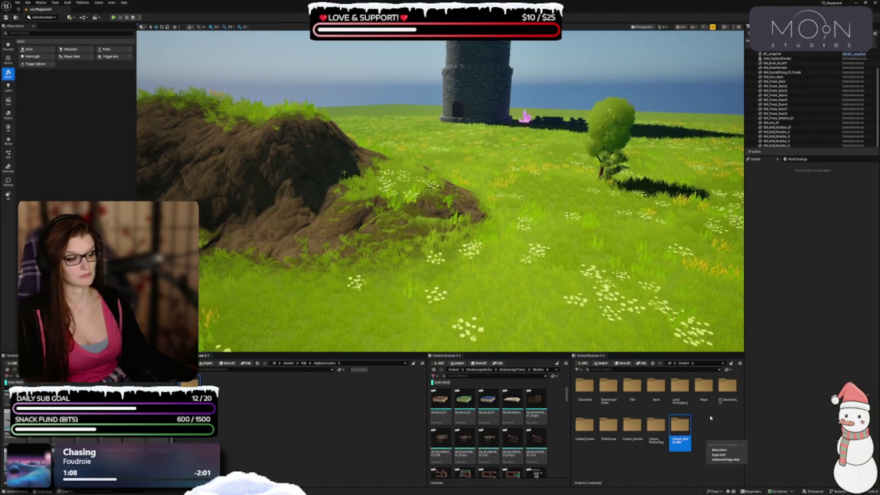
# Step: Choose Move Here and open the new stylized_market folder in Content
pyautogui.click(720, 450)
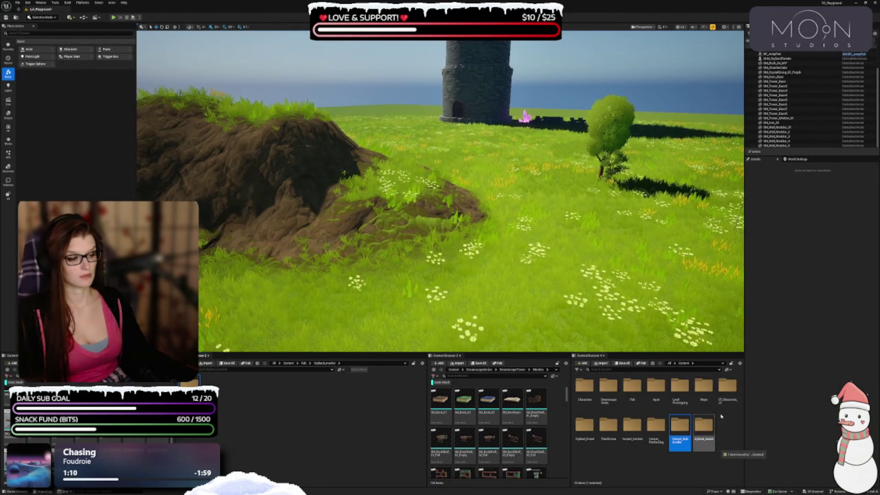
pyautogui.click(288, 363)
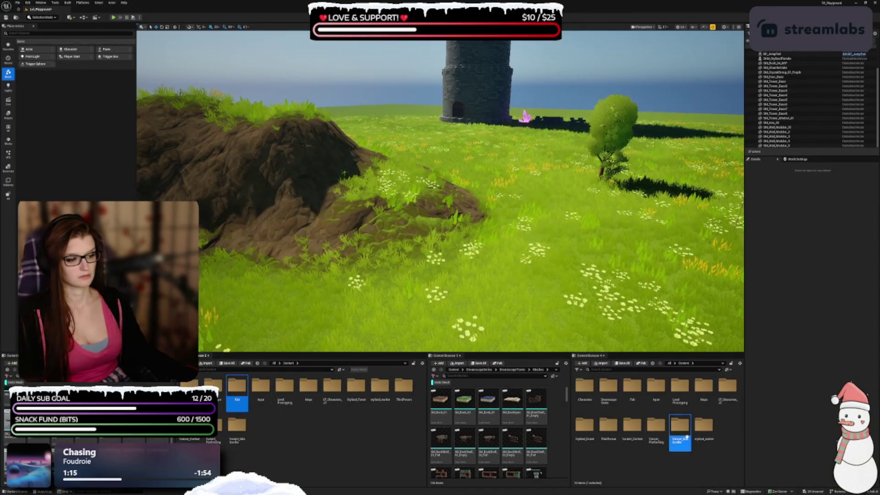
pyautogui.doubleClick(703, 429)
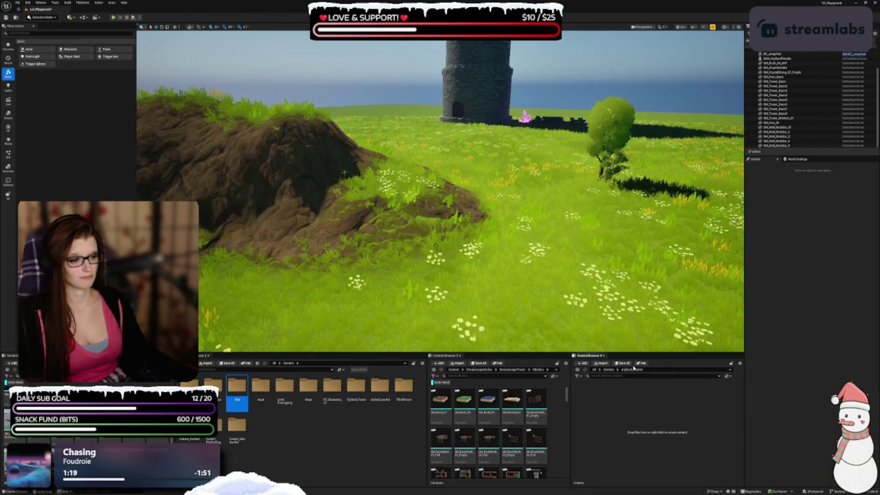
# Step: Return to Content and reopen stylized_market to recheck its contents
pyautogui.click(604, 370)
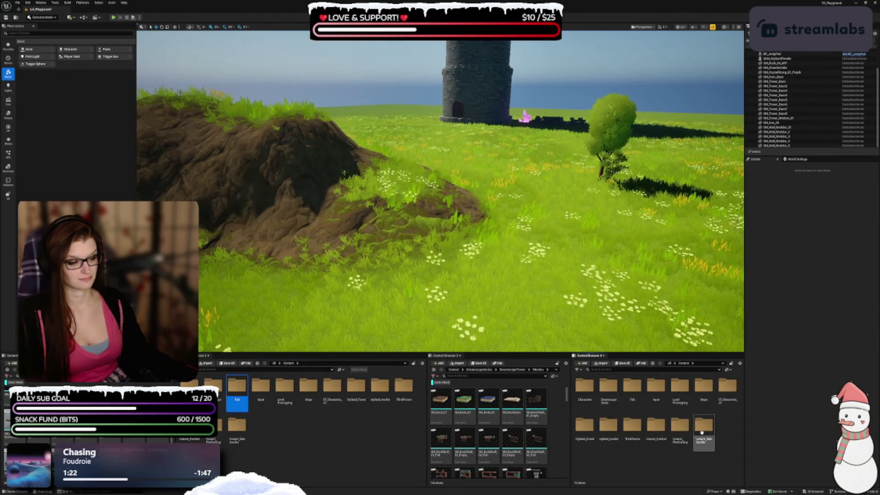
pyautogui.rightClick(605, 438)
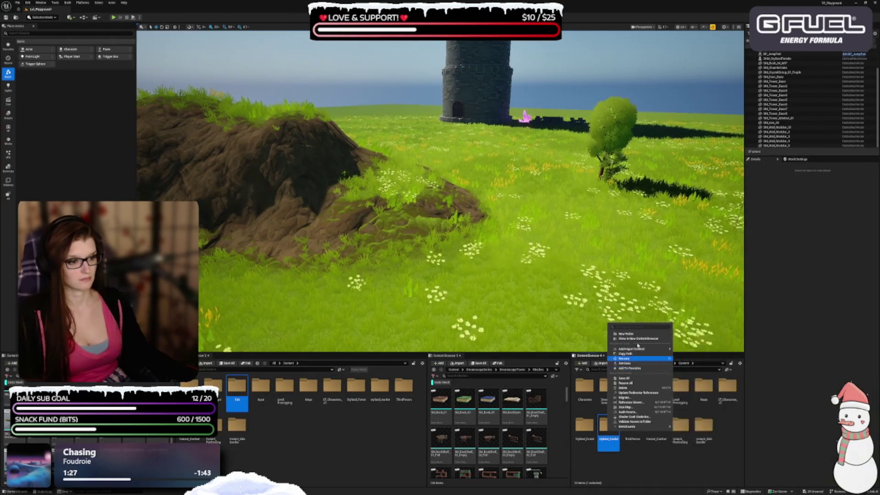
pyautogui.click(640, 393)
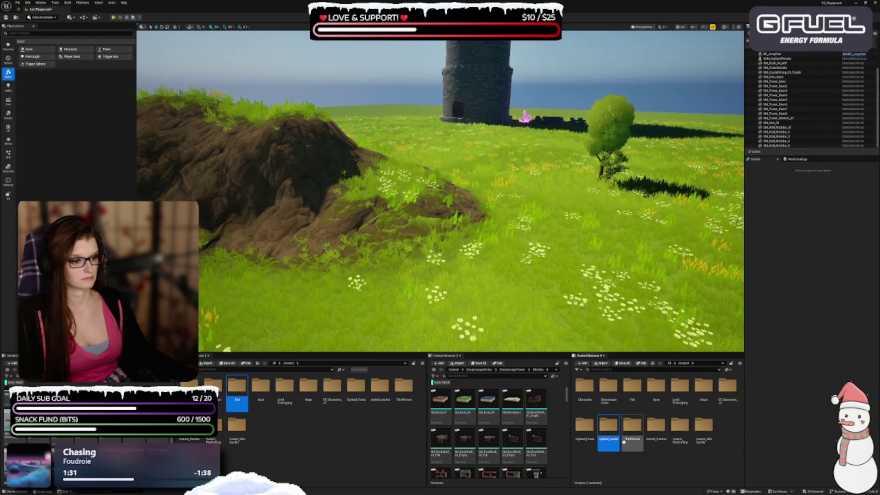
pyautogui.doubleClick(606, 426)
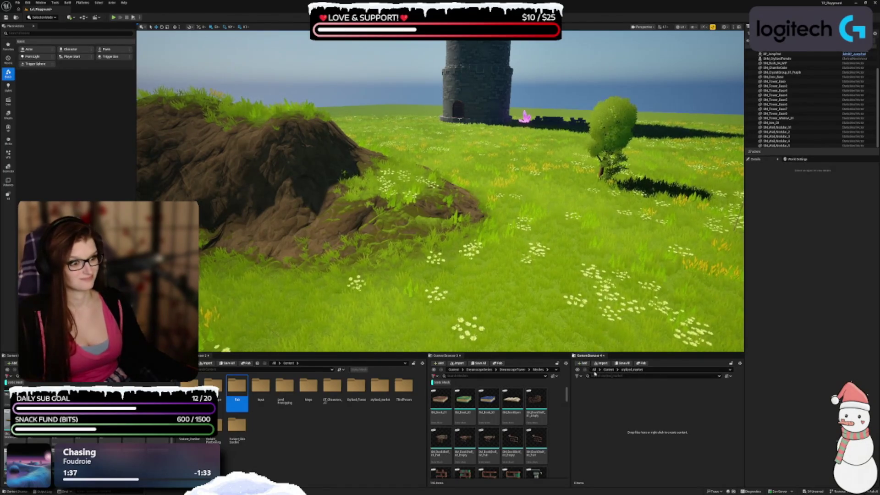
# Step: Move the pack's folders from Fab/stylized_market into the root Content/stylized_market folder
pyautogui.click(608, 371)
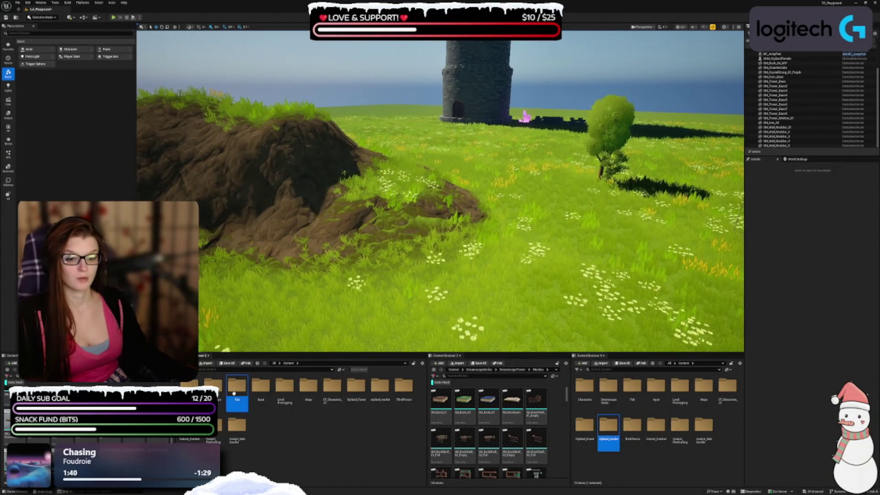
pyautogui.doubleClick(238, 399)
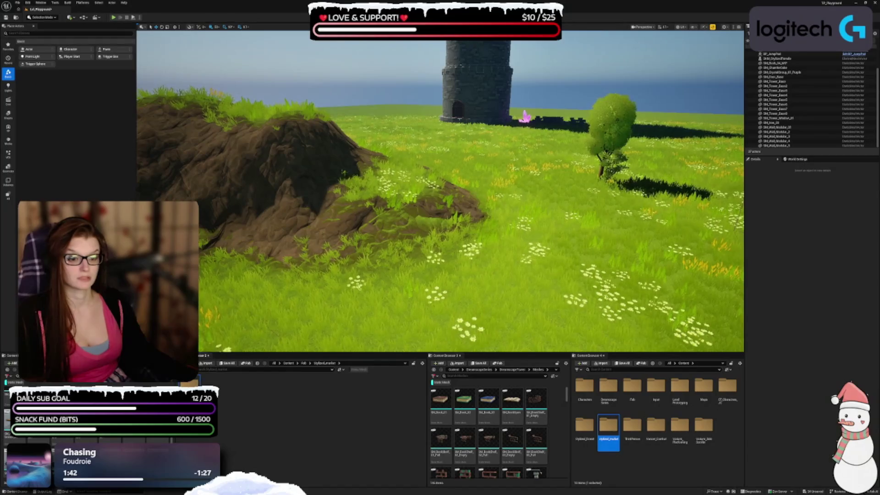
pyautogui.doubleClick(237, 389)
pyautogui.click(236, 392)
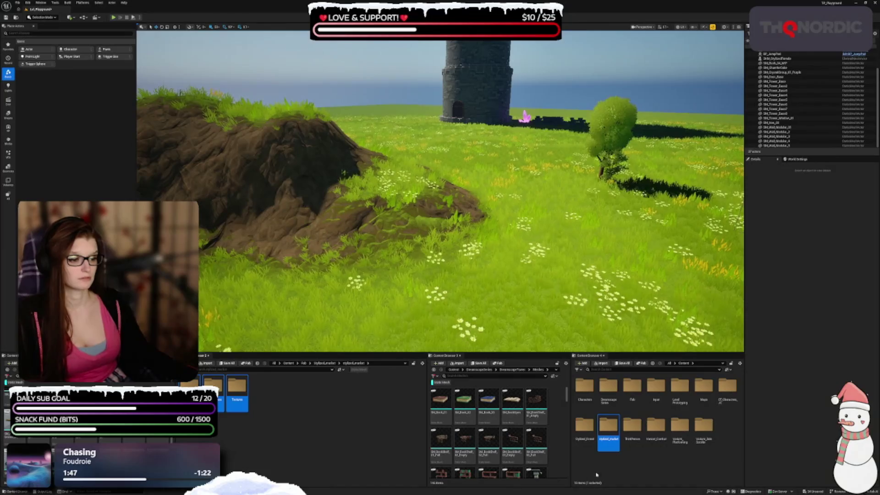
pyautogui.doubleClick(600, 427)
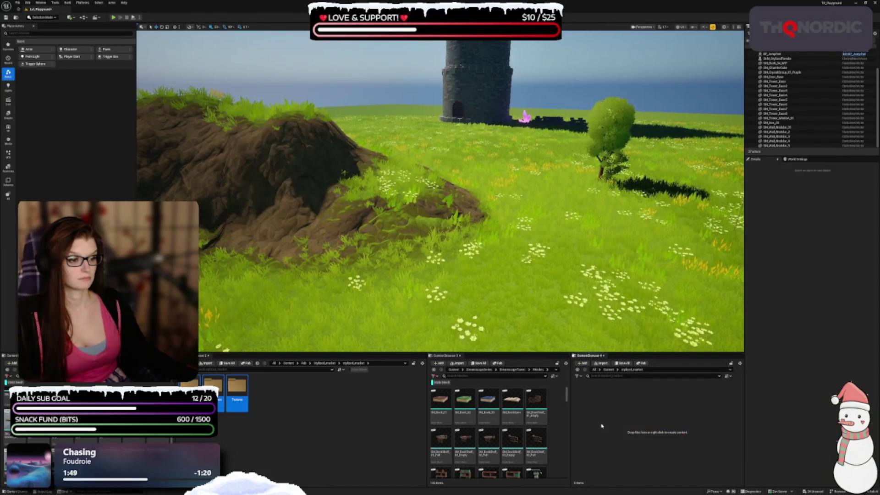
pyautogui.moveTo(236, 394)
pyautogui.mouseDown()
pyautogui.moveTo(619, 403)
pyautogui.moveTo(624, 414)
pyautogui.moveTo(615, 409)
pyautogui.mouseUp()
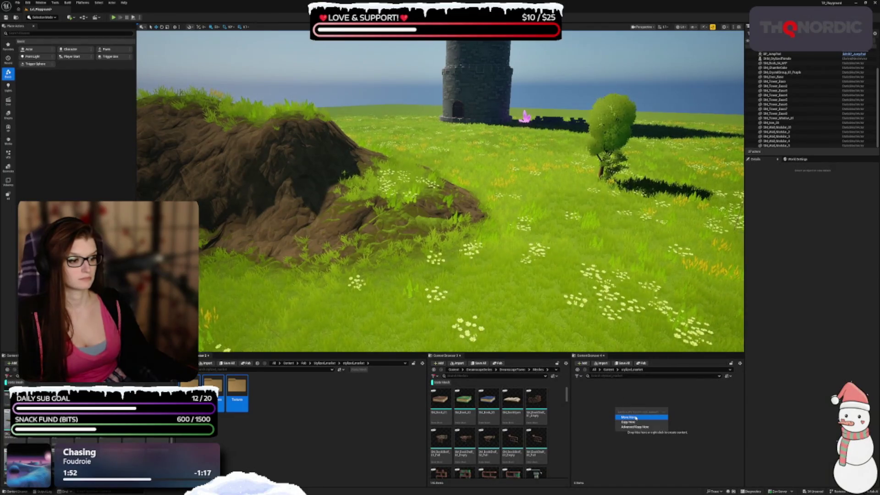
pyautogui.click(635, 418)
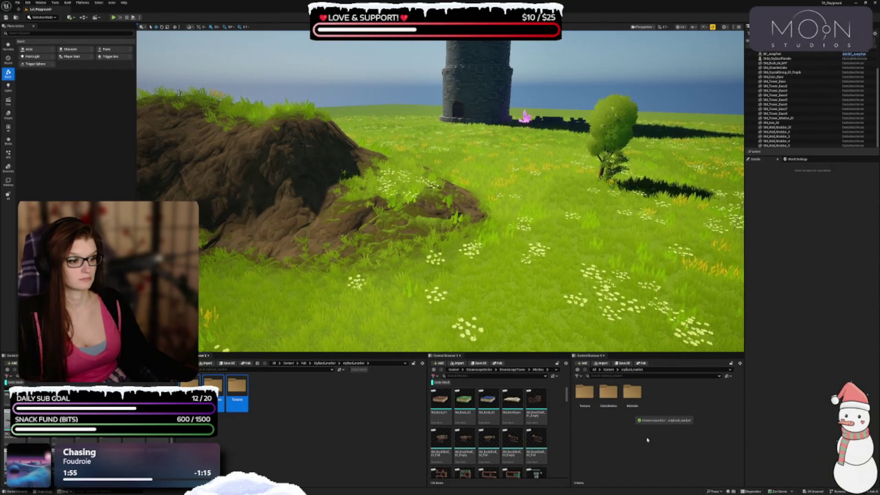
# Step: Open the relocated Textures and Materials folders to check the move
pyautogui.doubleClick(584, 398)
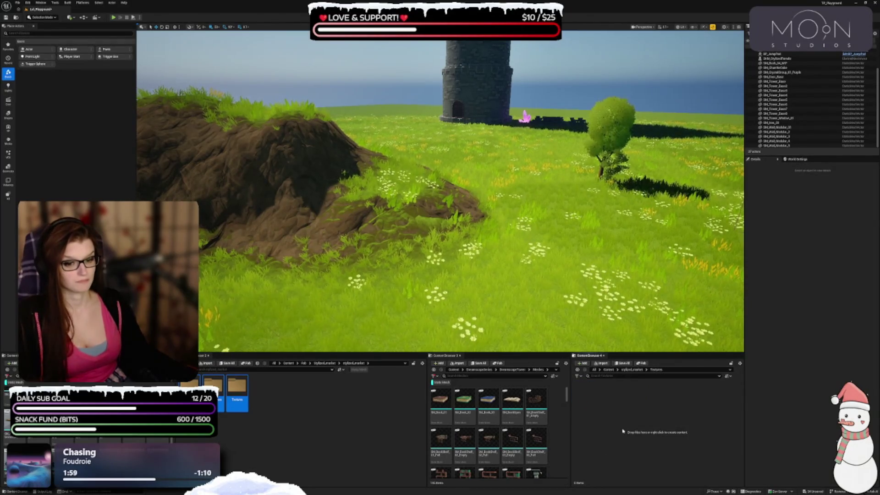
pyautogui.click(271, 437)
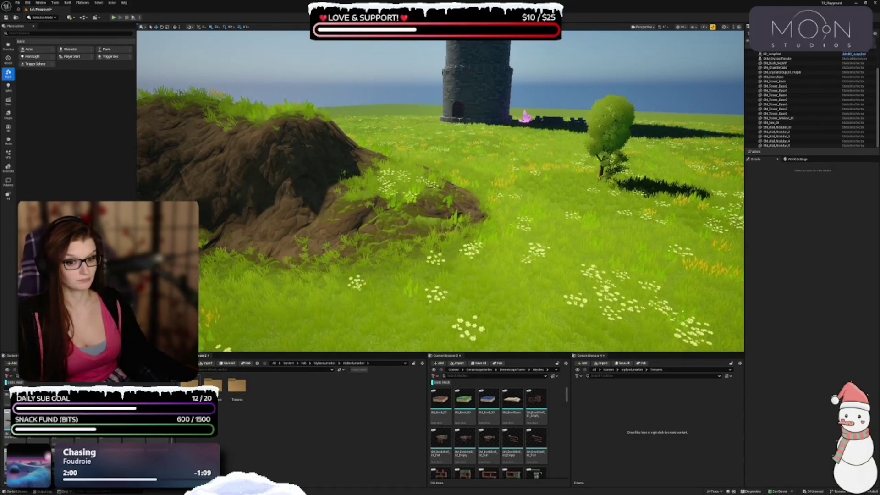
pyautogui.doubleClick(213, 385)
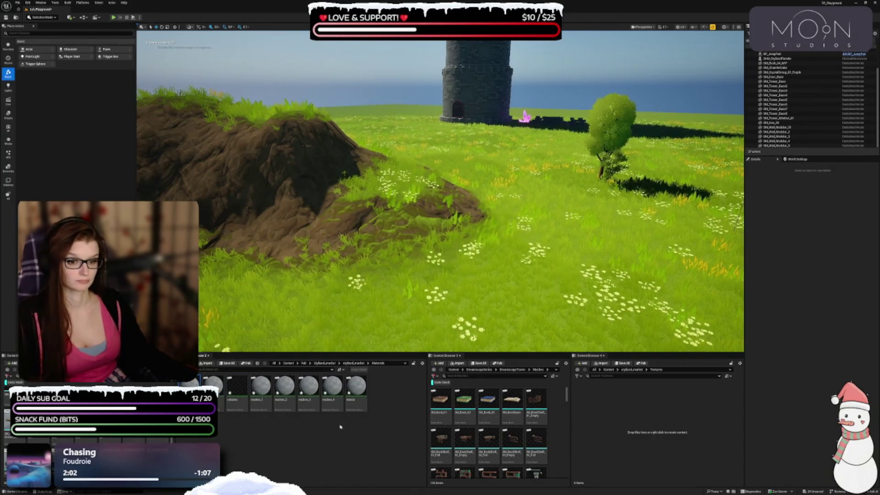
# Step: Save all unsaved assets and select every material in the pack's Materials folder
pyautogui.hotkey('ctrl', 'shift', 's')
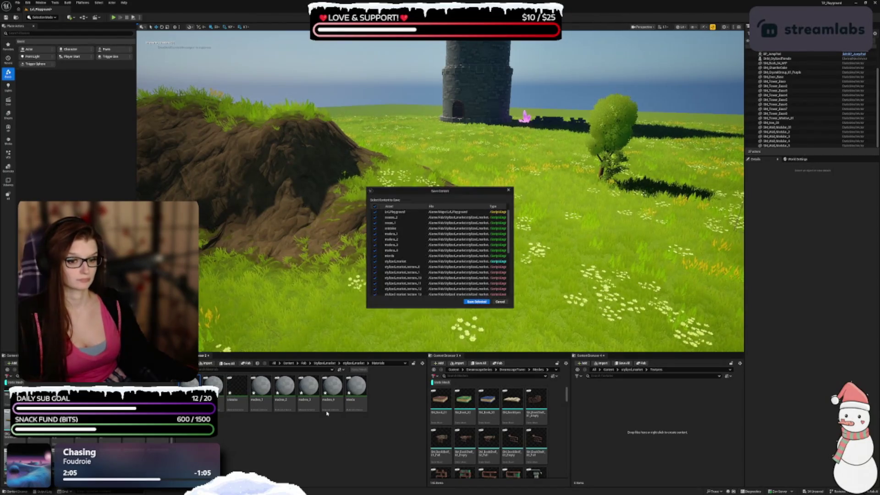
pyautogui.click(477, 301)
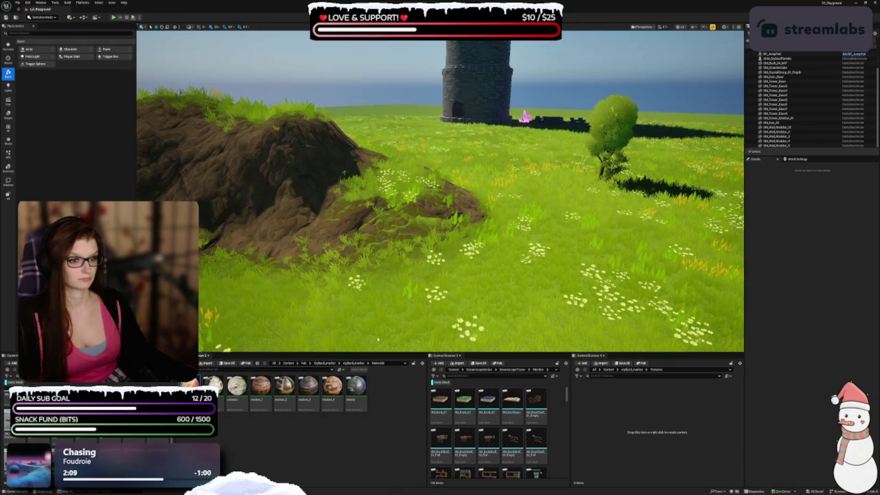
pyautogui.click(356, 387)
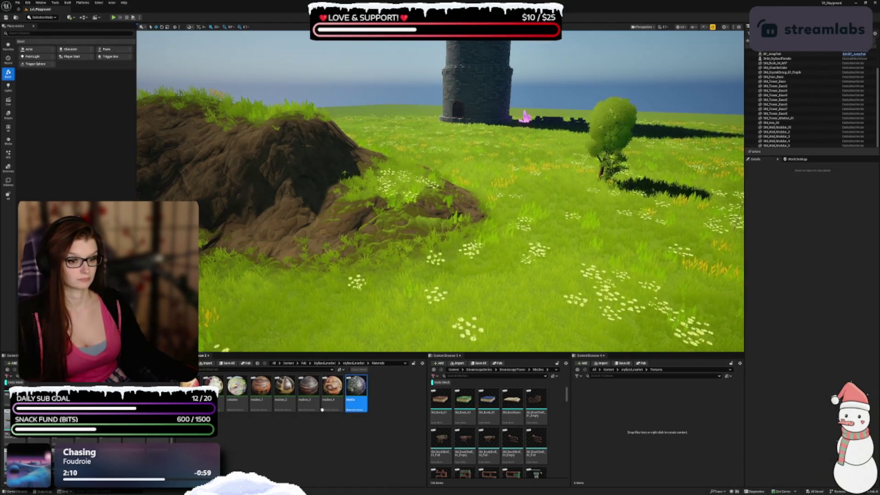
pyautogui.hotkey('ctrl', 'a')
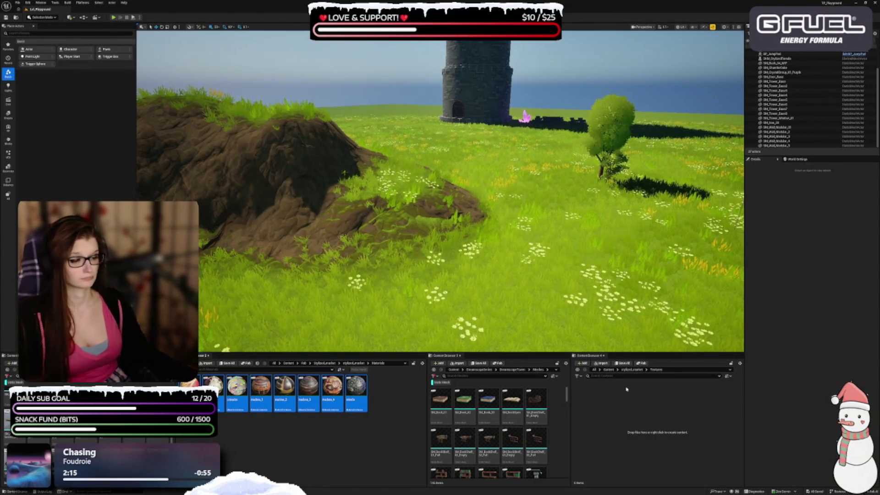
# Step: Move the selected materials into the new stylized_market/Materials folder
pyautogui.click(635, 371)
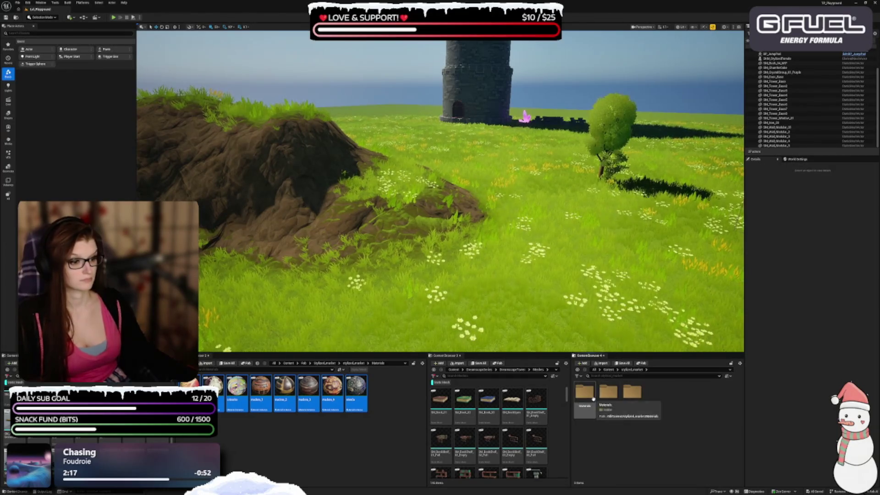
pyautogui.doubleClick(584, 396)
pyautogui.moveTo(278, 407)
pyautogui.mouseDown()
pyautogui.moveTo(618, 421)
pyautogui.moveTo(658, 415)
pyautogui.mouseUp()
pyautogui.click(658, 417)
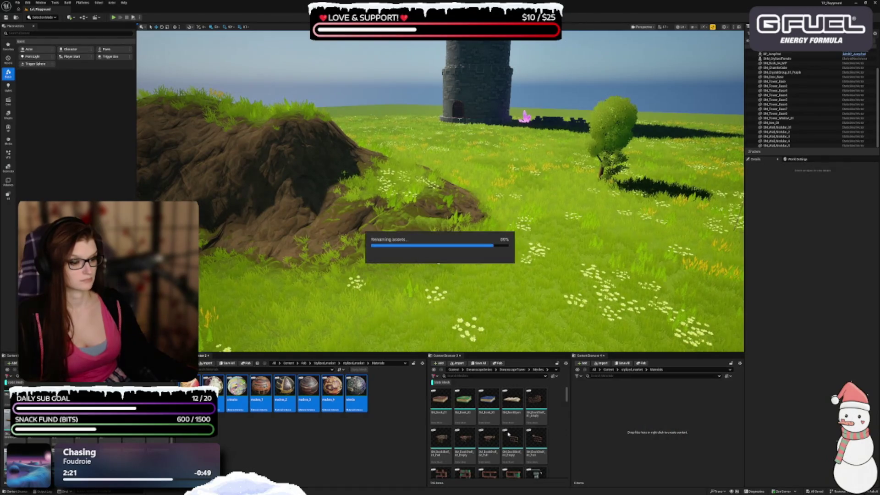
pyautogui.click(354, 364)
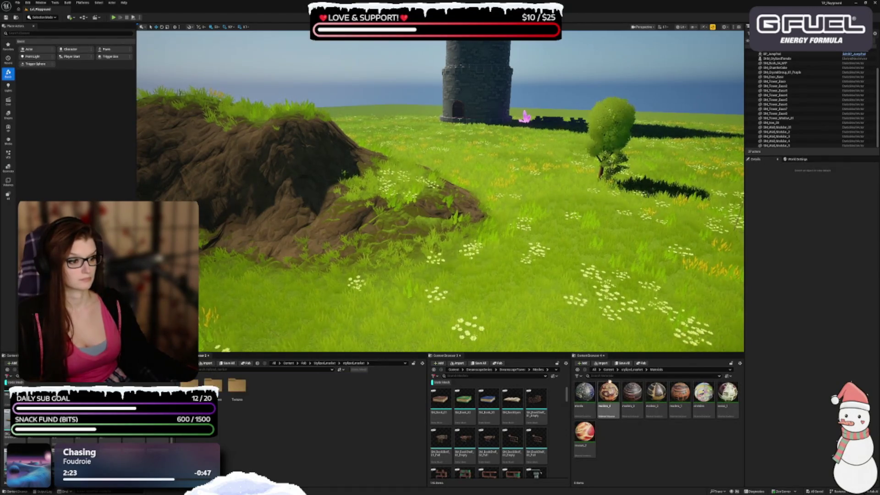
# Step: Move the market's static mesh into stylized_market/StaticMeshes
pyautogui.click(628, 370)
pyautogui.doubleClick(608, 392)
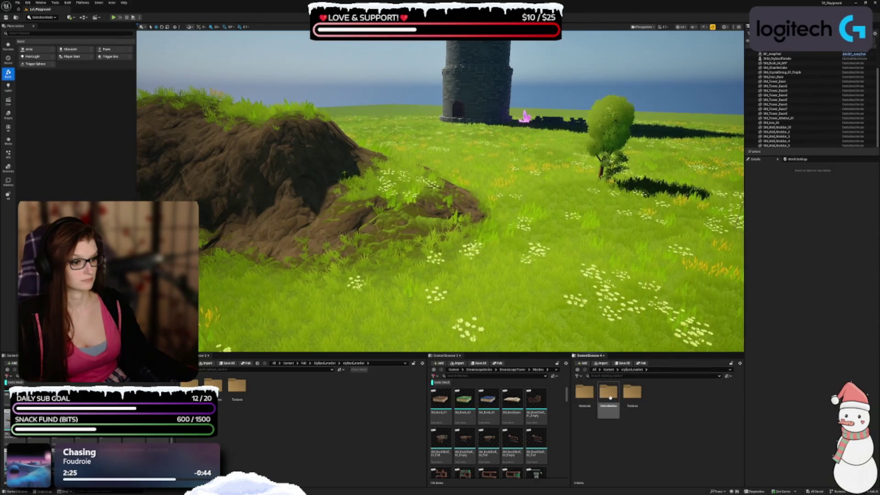
pyautogui.doubleClick(213, 385)
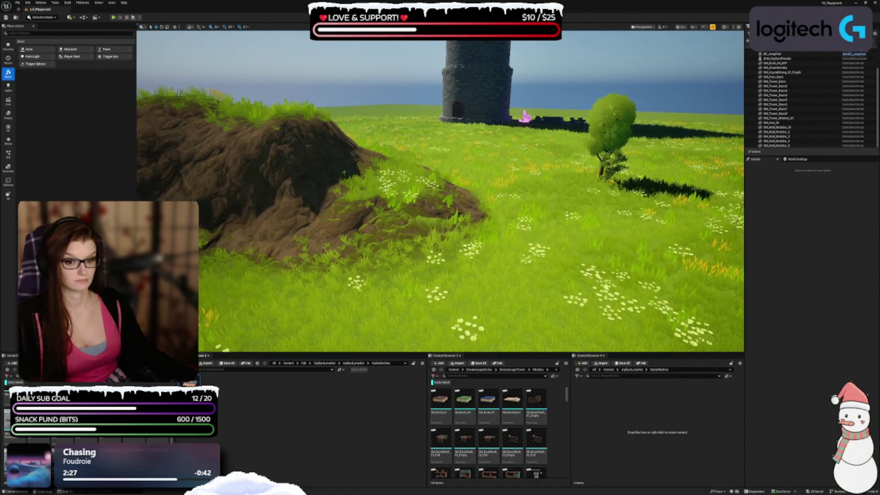
pyautogui.moveTo(572, 494)
pyautogui.mouseDown()
pyautogui.moveTo(650, 454)
pyautogui.moveTo(644, 428)
pyautogui.mouseUp()
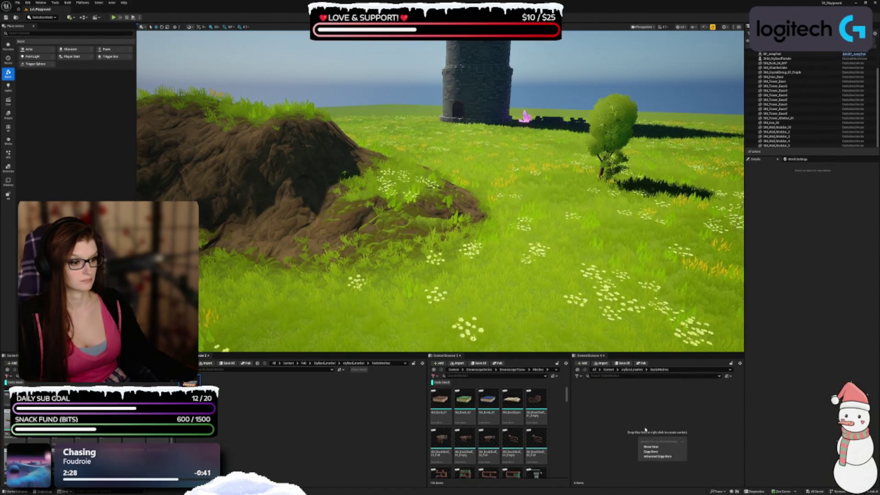
pyautogui.click(654, 451)
# Step: Move all of the market's textures into stylized_market/Textures
pyautogui.click(349, 363)
pyautogui.doubleClick(237, 391)
pyautogui.click(633, 369)
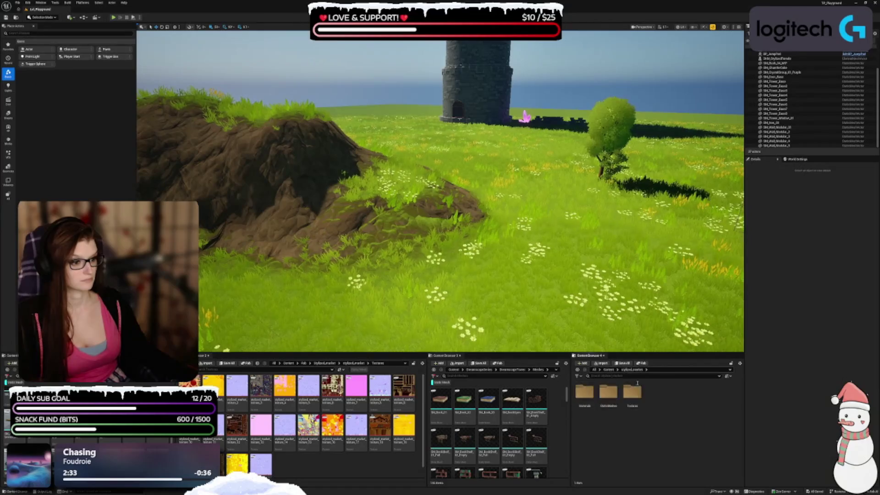
pyautogui.doubleClick(632, 391)
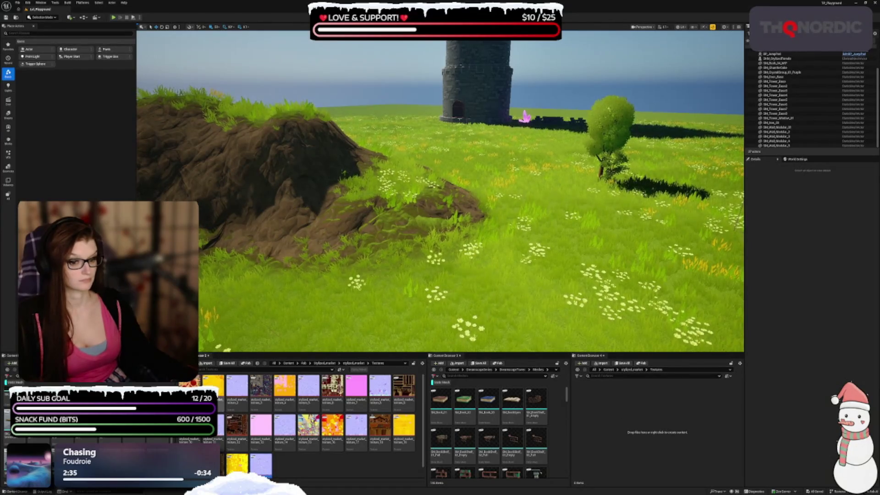
pyautogui.hotkey('ctrl', 'a')
pyautogui.moveTo(261, 431); pyautogui.dragTo(658, 425)
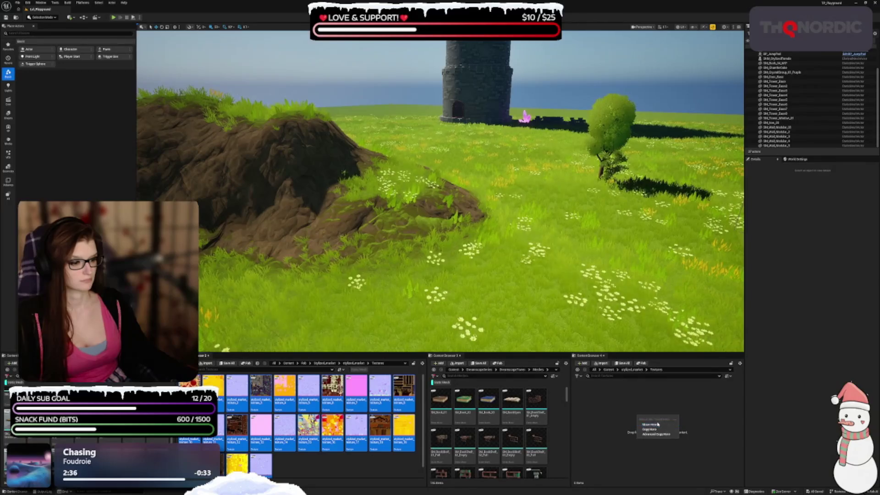
pyautogui.click(656, 424)
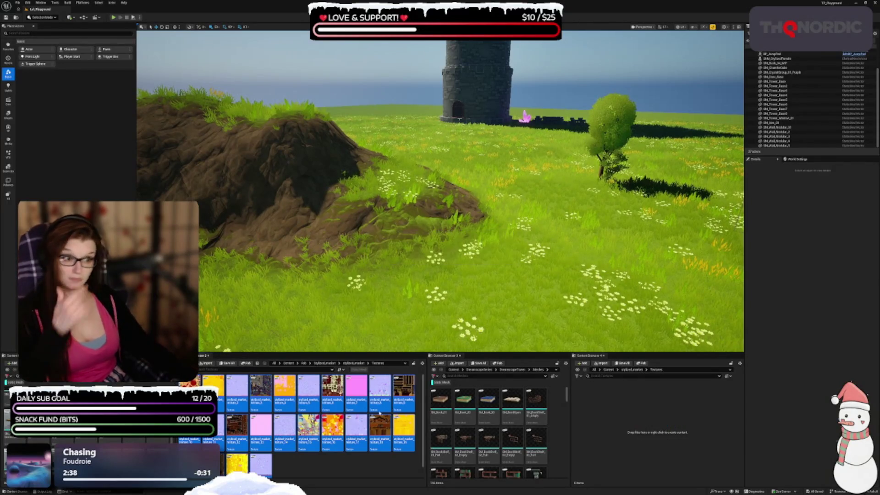
# Step: Run Update Redirector References on the stylized_market folder
pyautogui.click(609, 369)
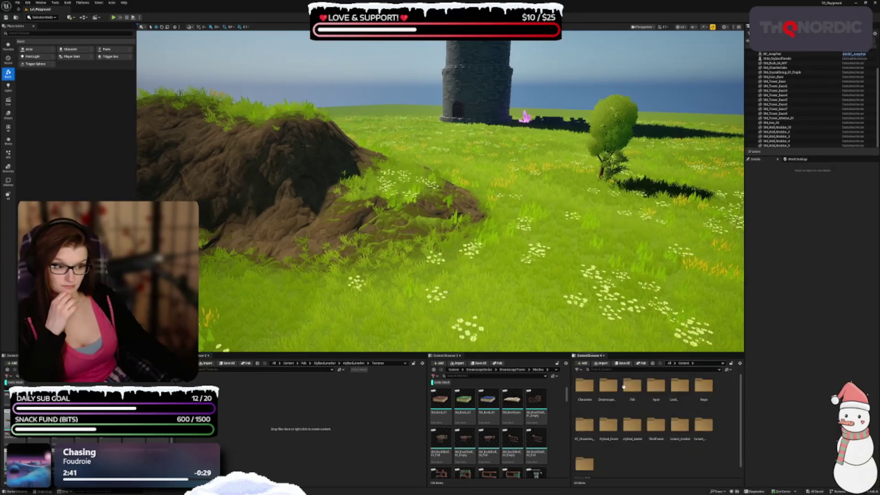
pyautogui.click(635, 446)
pyautogui.rightClick(636, 446)
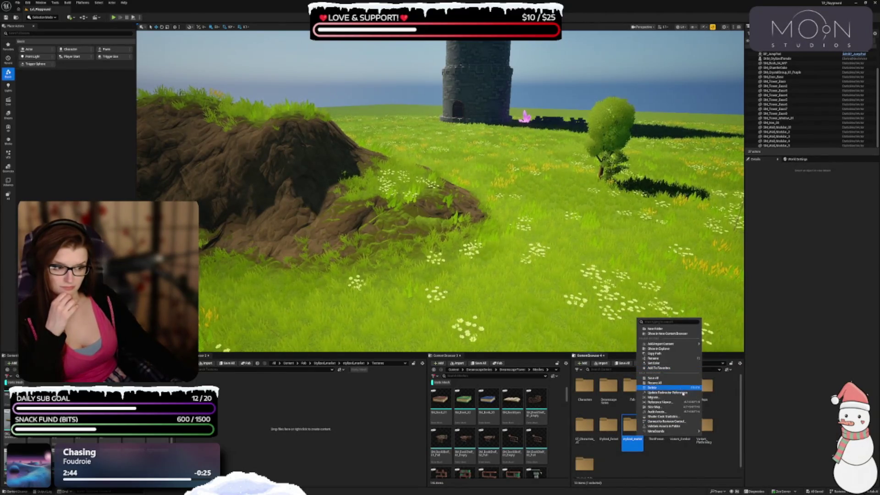
pyautogui.click(683, 393)
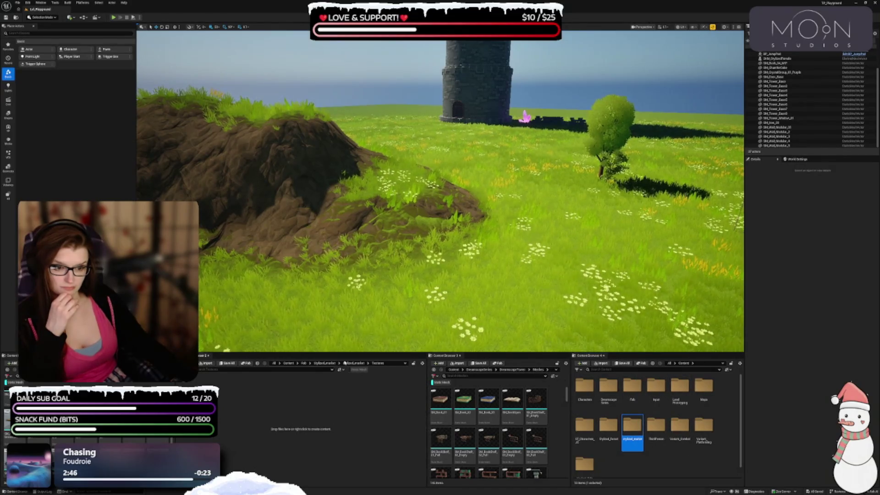
# Step: Open the Fab folder to confirm it is now empty
pyautogui.click(297, 364)
pyautogui.click(237, 392)
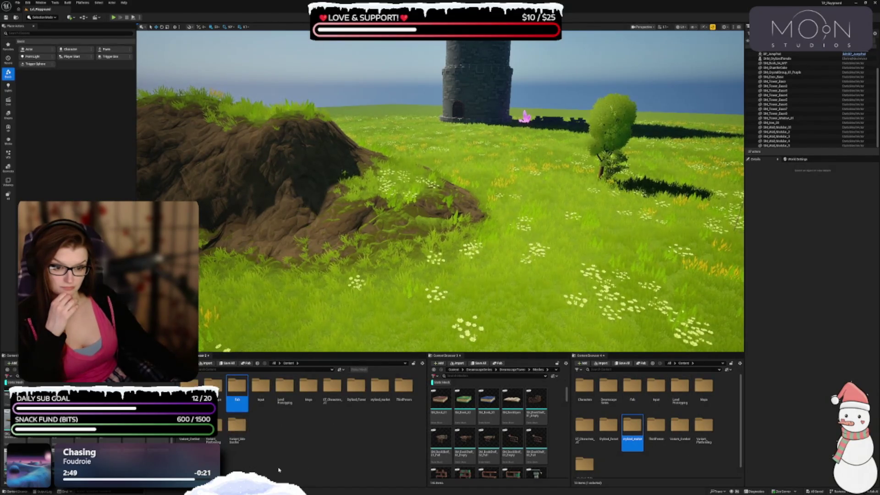
pyautogui.doubleClick(236, 389)
pyautogui.moveTo(189, 382); pyautogui.dragTo(217, 396)
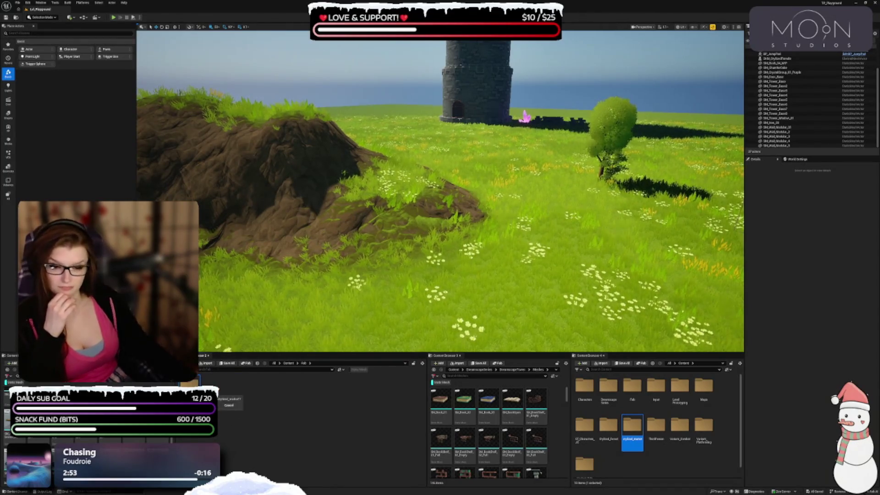
pyautogui.moveTo(217, 397); pyautogui.dragTo(295, 406)
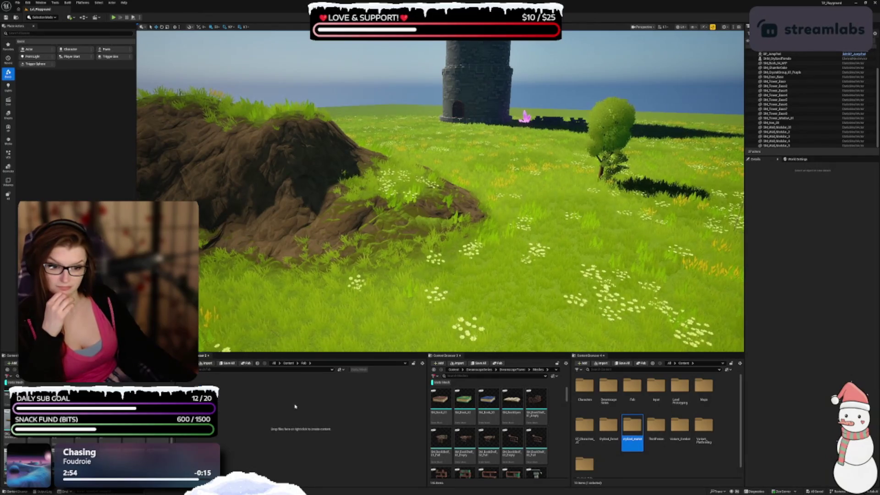
# Step: Open the relocated stylized_market folder and its StaticMeshes subfolder
pyautogui.click(289, 362)
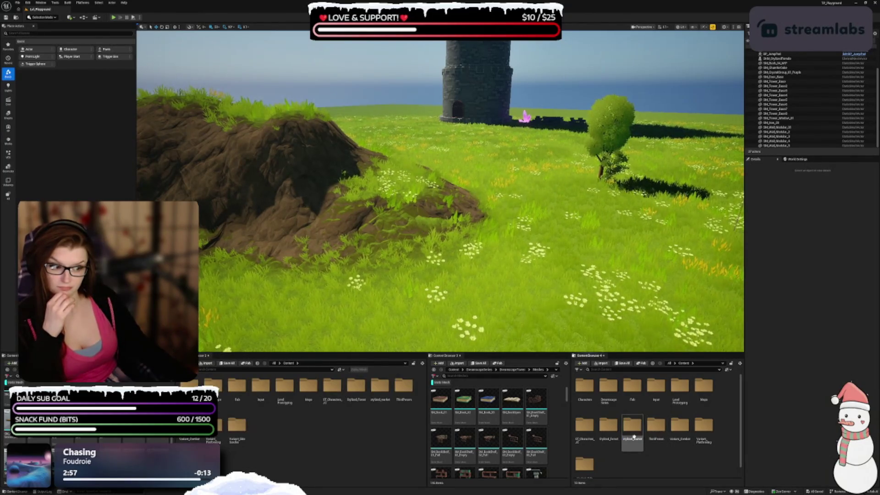
pyautogui.doubleClick(633, 432)
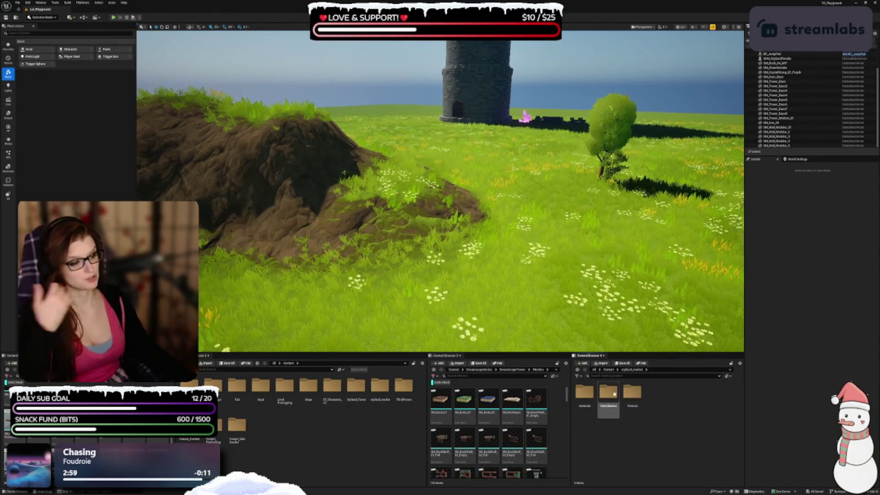
pyautogui.doubleClick(610, 395)
# Step: Drag the stylized_market static mesh onto the dirt path and rotate it around its vertical axis
pyautogui.moveTo(440, 229)
pyautogui.mouseDown()
pyautogui.moveTo(426, 193)
pyautogui.moveTo(416, 225)
pyautogui.moveTo(411, 202)
pyautogui.mouseUp()
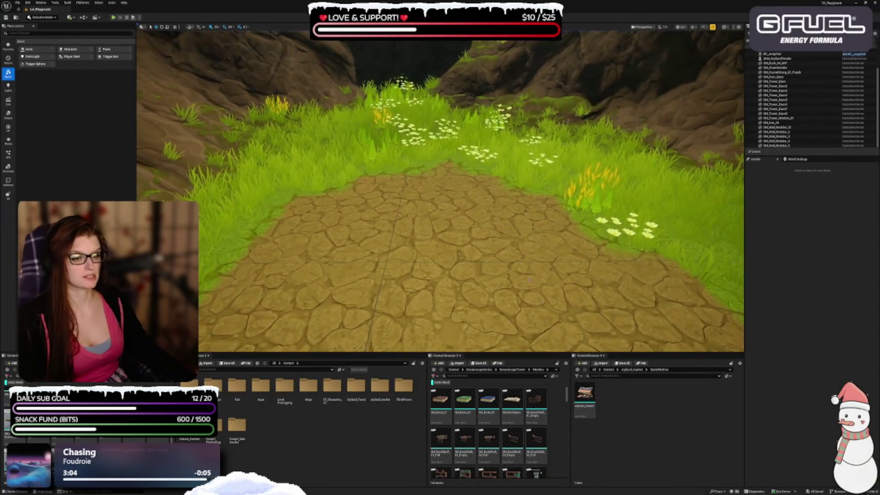
pyautogui.moveTo(587, 391); pyautogui.dragTo(418, 195)
pyautogui.scroll(-5, 439, 190)
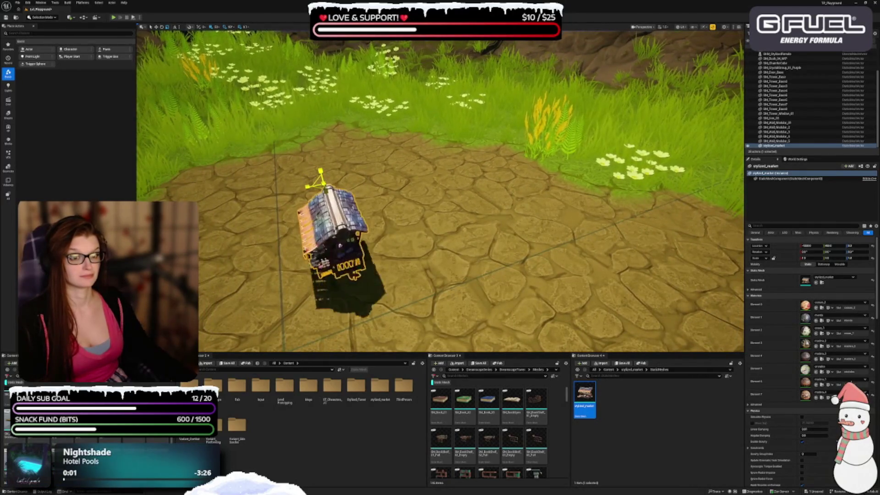
pyautogui.scroll(-10, 451, 194)
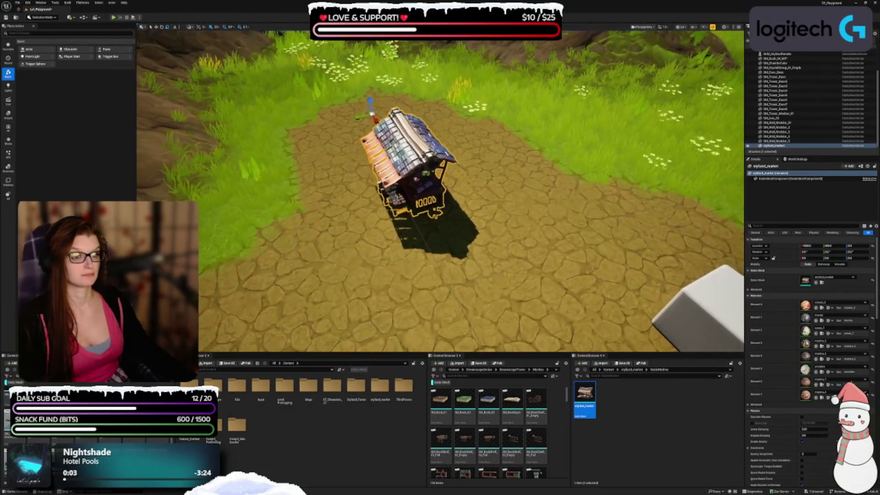
pyautogui.scroll(-10, 451, 195)
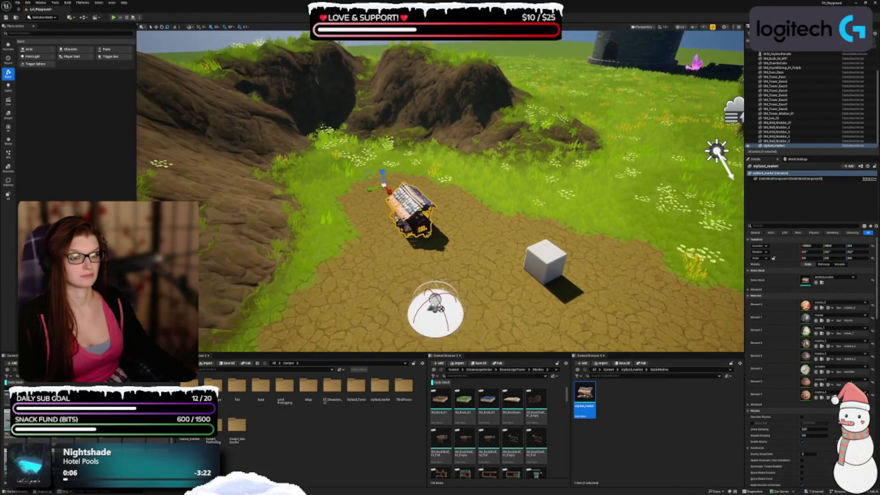
pyautogui.scroll(10, 439, 190)
pyautogui.scroll(-10, 440, 190)
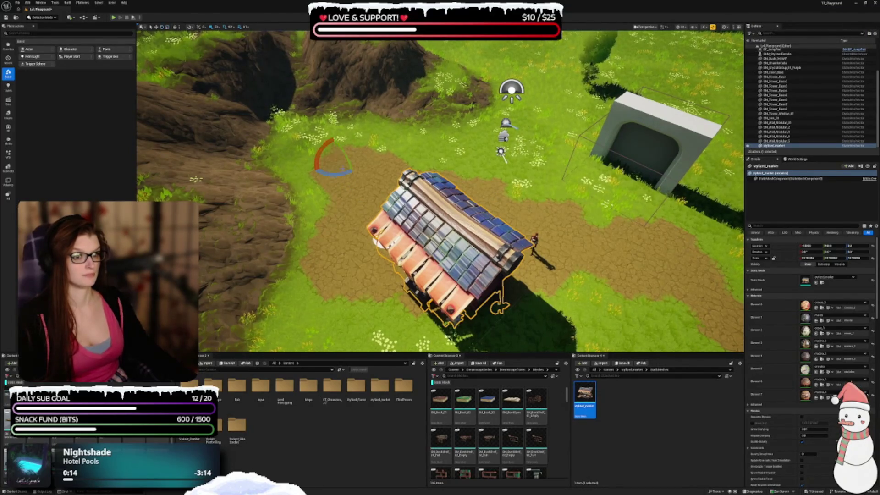
pyautogui.moveTo(334, 173); pyautogui.dragTo(354, 170)
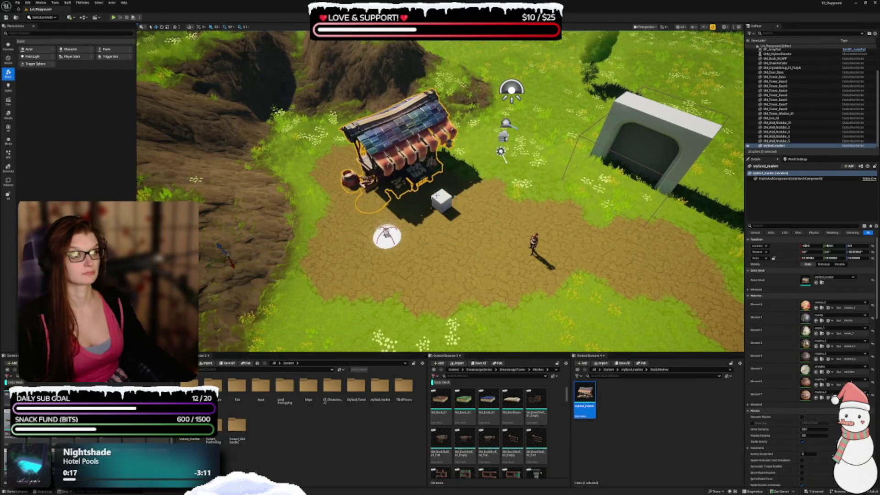
# Step: Bring the market stall into view and move and turn it to the right
pyautogui.scroll(10, 440, 190)
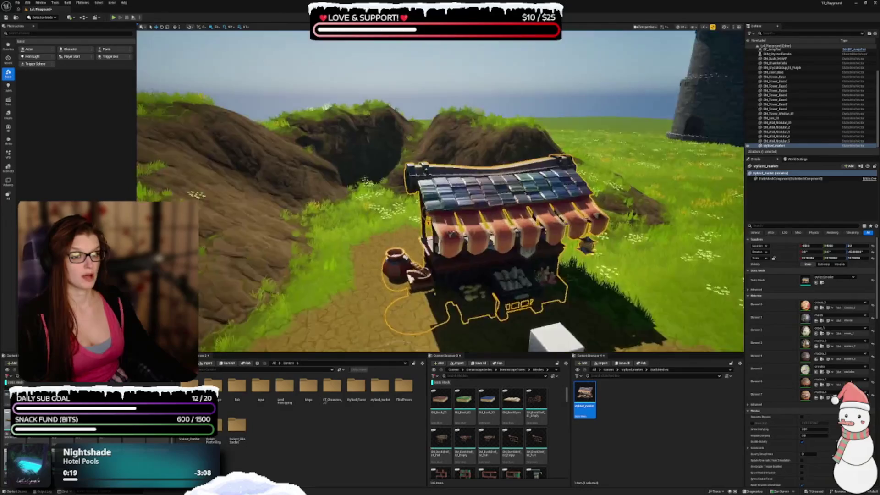
pyautogui.scroll(8, 440, 190)
pyautogui.moveTo(440, 190); pyautogui.dragTo(486, 193)
pyautogui.moveTo(359, 98)
pyautogui.mouseDown()
pyautogui.moveTo(395, 100)
pyautogui.moveTo(396, 120)
pyautogui.moveTo(399, 78)
pyautogui.moveTo(390, 123)
pyautogui.mouseUp()
pyautogui.moveTo(497, 258)
pyautogui.mouseDown()
pyautogui.moveTo(495, 225)
pyautogui.moveTo(476, 227)
pyautogui.moveTo(483, 265)
pyautogui.moveTo(482, 258)
pyautogui.mouseUp()
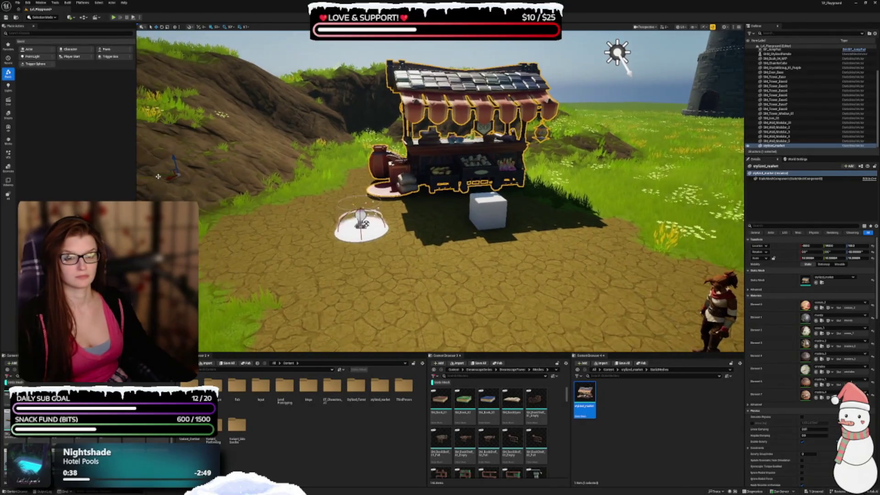
pyautogui.moveTo(159, 175)
pyautogui.mouseDown()
pyautogui.moveTo(308, 176)
pyautogui.moveTo(316, 194)
pyautogui.mouseUp()
# Step: Move the white cube off the path onto the grass
pyautogui.click(483, 233)
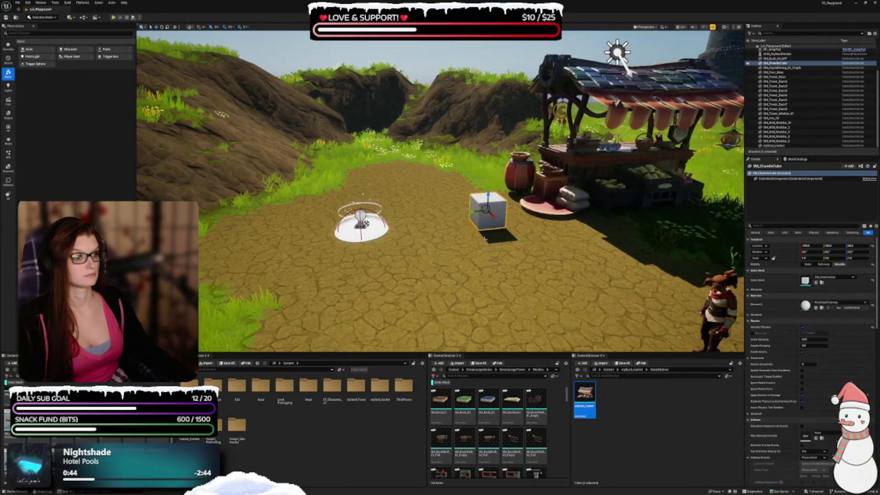
pyautogui.moveTo(477, 173)
pyautogui.mouseDown()
pyautogui.moveTo(287, 248)
pyautogui.moveTo(222, 237)
pyautogui.mouseUp()
pyautogui.click(357, 185)
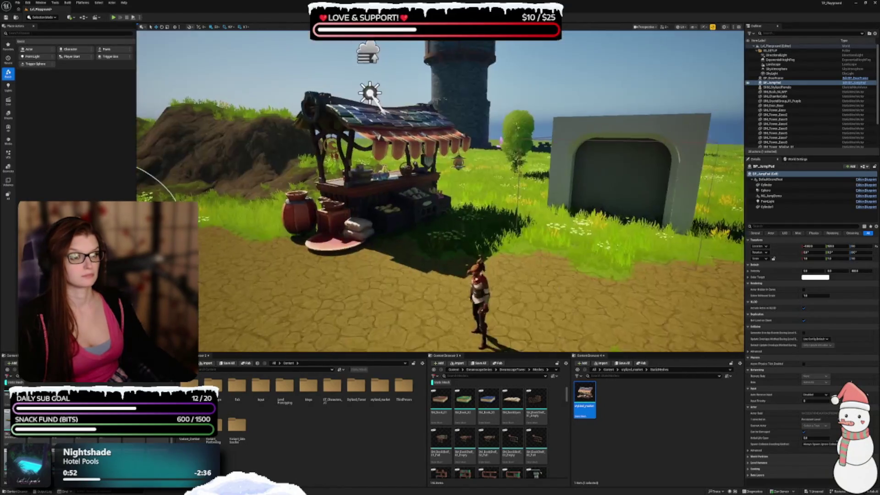
# Step: Move the market stall toward the arch and shrink it from about 12 to 9
pyautogui.click(440, 206)
pyautogui.scroll(-2, 450, 205)
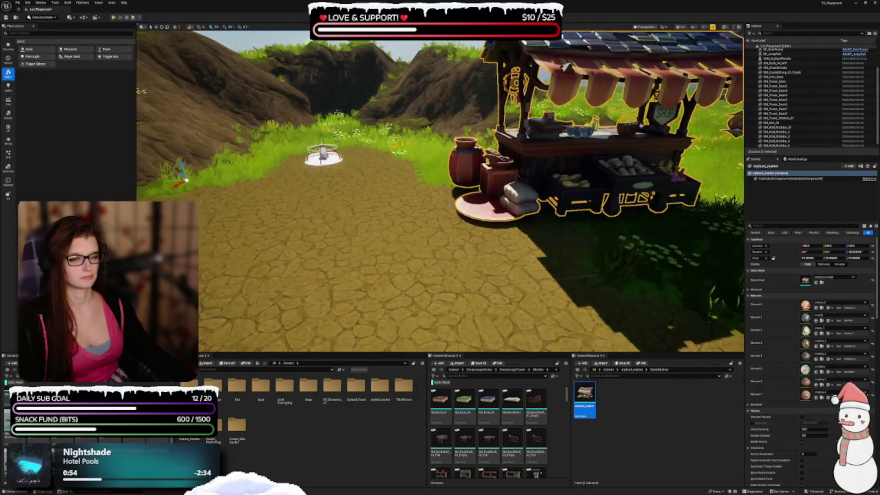
pyautogui.scroll(-1, 450, 205)
pyautogui.moveTo(451, 205); pyautogui.dragTo(430, 192)
pyautogui.press('w')
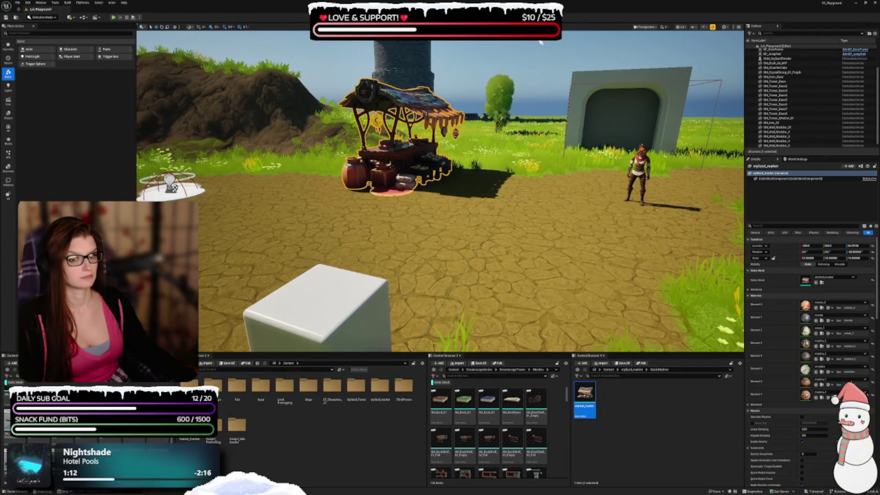
pyautogui.moveTo(201, 280)
pyautogui.mouseDown()
pyautogui.moveTo(349, 275)
pyautogui.moveTo(498, 313)
pyautogui.mouseUp()
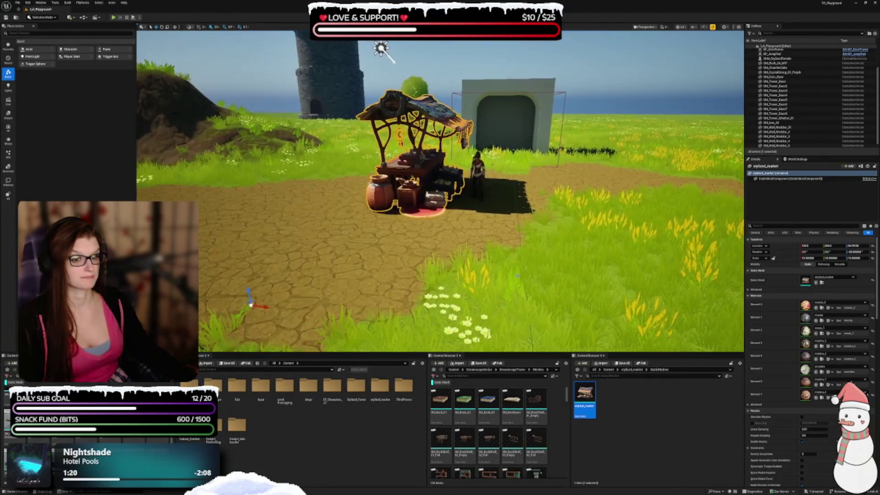
pyautogui.moveTo(257, 300); pyautogui.dragTo(252, 303)
pyautogui.scroll(3, 440, 191)
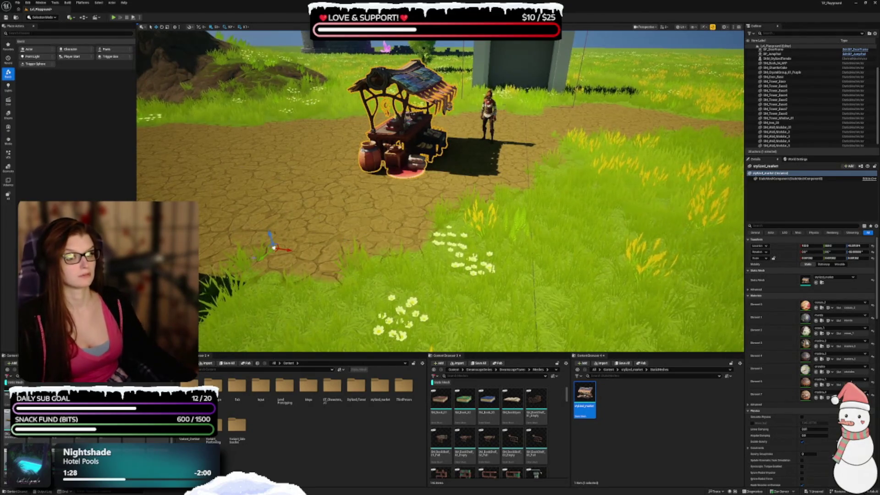
pyautogui.moveTo(294, 230); pyautogui.dragTo(362, 196)
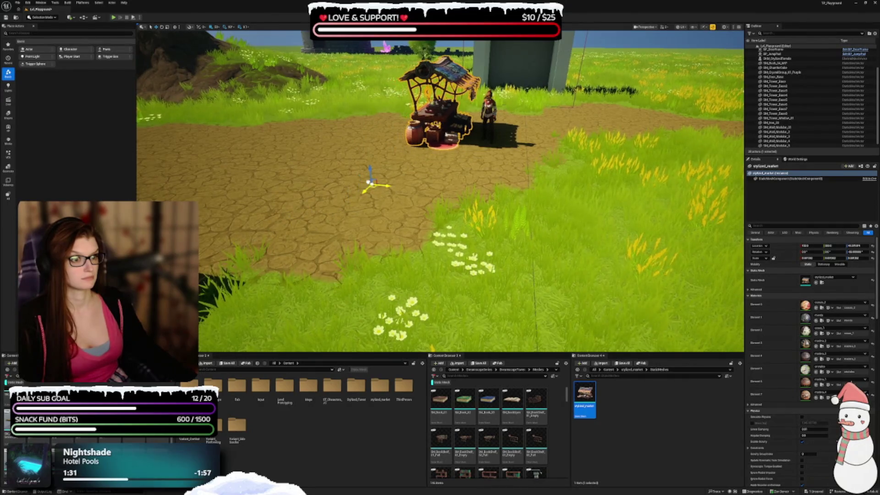
# Step: Frame the stall, undo the last change and scale it back up slightly
pyautogui.press('f')
pyautogui.scroll(-5, 439, 192)
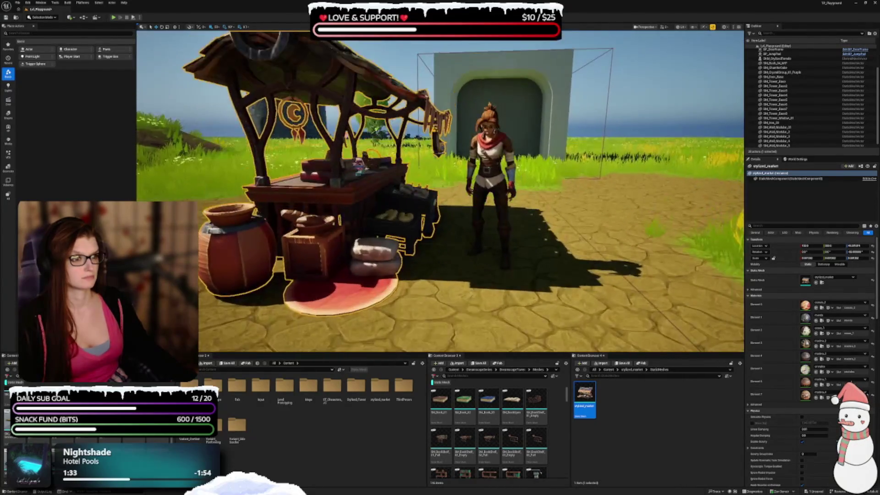
pyautogui.scroll(-5, 440, 193)
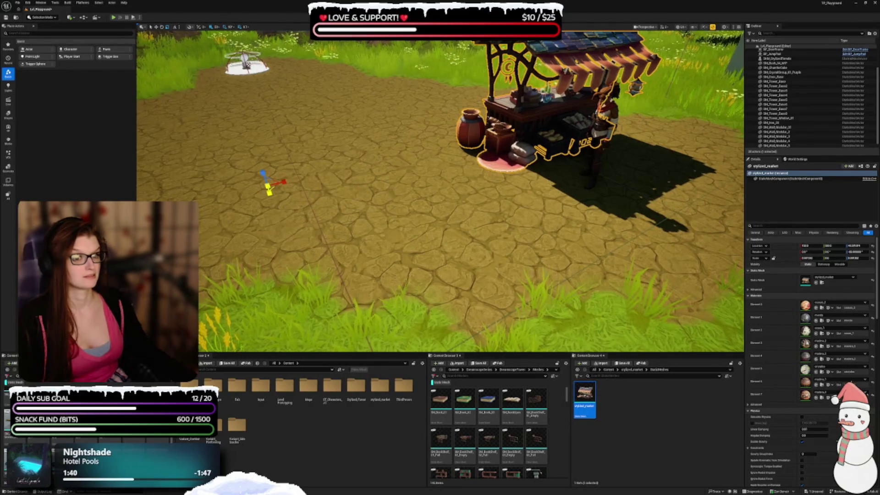
pyautogui.hotkey('ctrl', 'z')
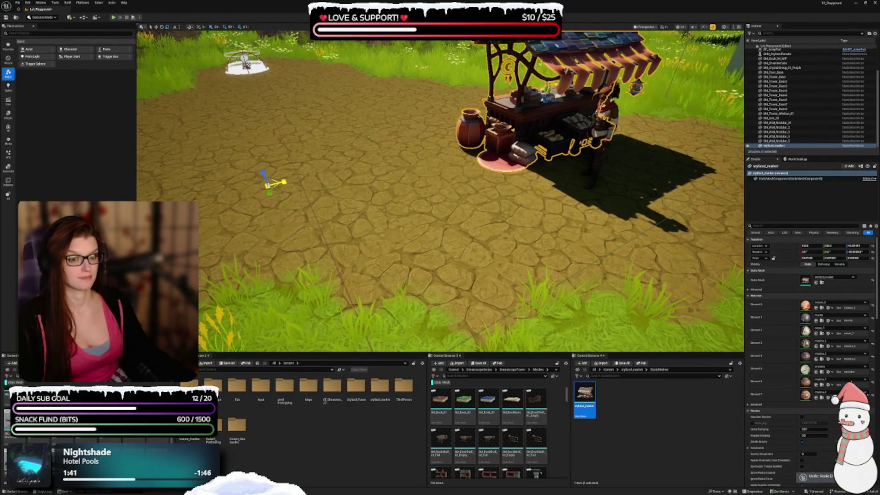
pyautogui.moveTo(270, 183)
pyautogui.mouseDown()
pyautogui.moveTo(278, 180)
pyautogui.moveTo(275, 192)
pyautogui.moveTo(293, 202)
pyautogui.moveTo(325, 205)
pyautogui.mouseUp()
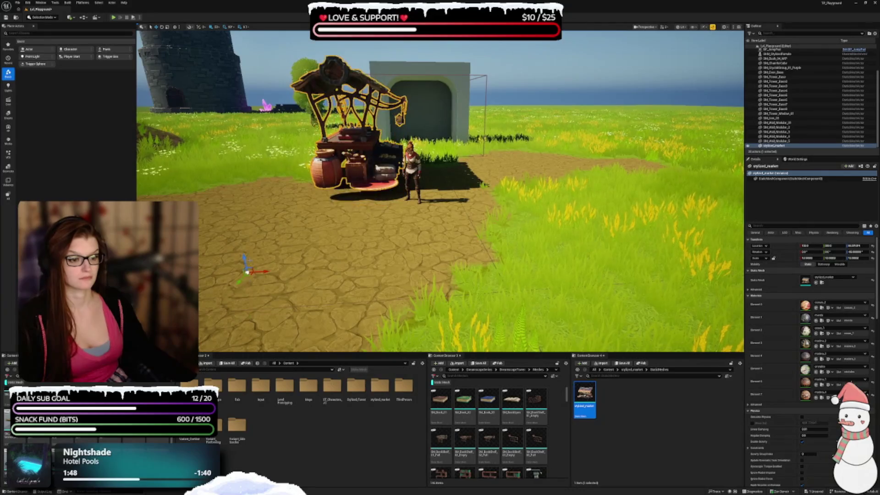
pyautogui.moveTo(325, 205)
pyautogui.mouseDown()
pyautogui.moveTo(321, 195)
pyautogui.moveTo(280, 195)
pyautogui.moveTo(210, 116)
pyautogui.moveTo(226, 99)
pyautogui.moveTo(226, 83)
pyautogui.moveTo(422, 242)
pyautogui.mouseUp()
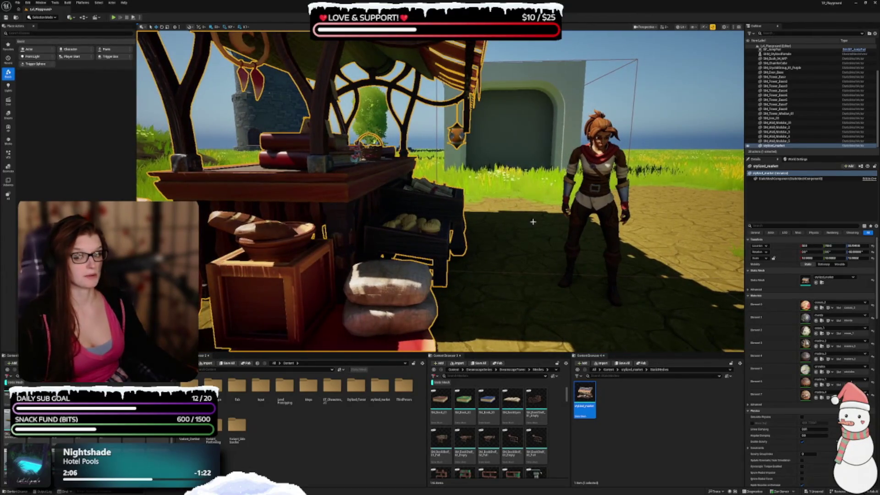
pyautogui.click(591, 208)
# Step: Move the stylized female character onto open ground beside the market stall
pyautogui.moveTo(591, 208)
pyautogui.mouseDown()
pyautogui.moveTo(339, 204)
pyautogui.moveTo(390, 203)
pyautogui.mouseUp()
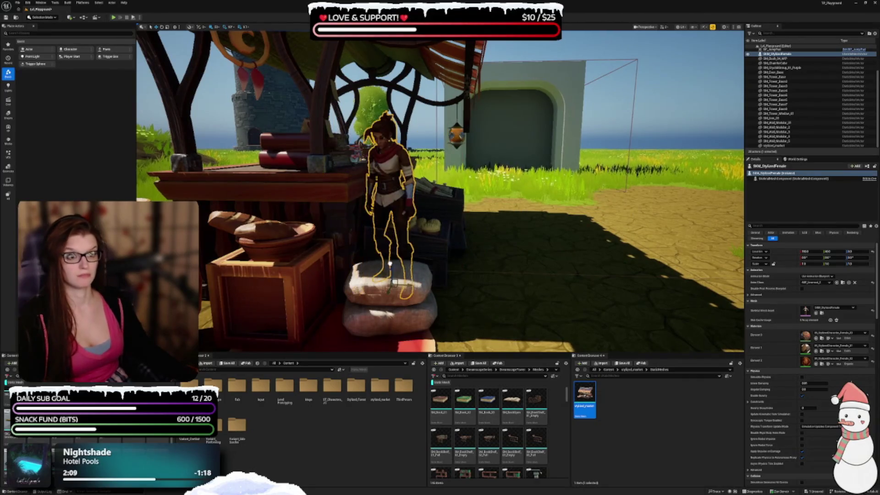
pyautogui.moveTo(413, 265); pyautogui.dragTo(508, 263)
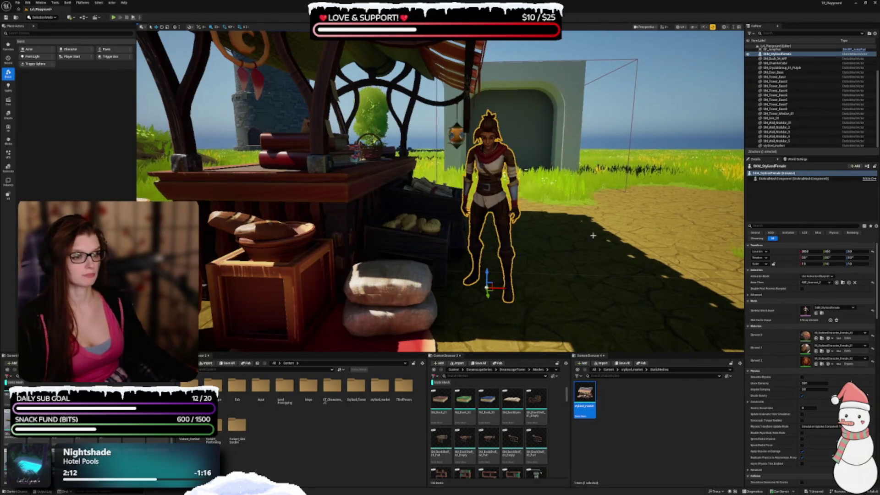
pyautogui.scroll(-5, 593, 235)
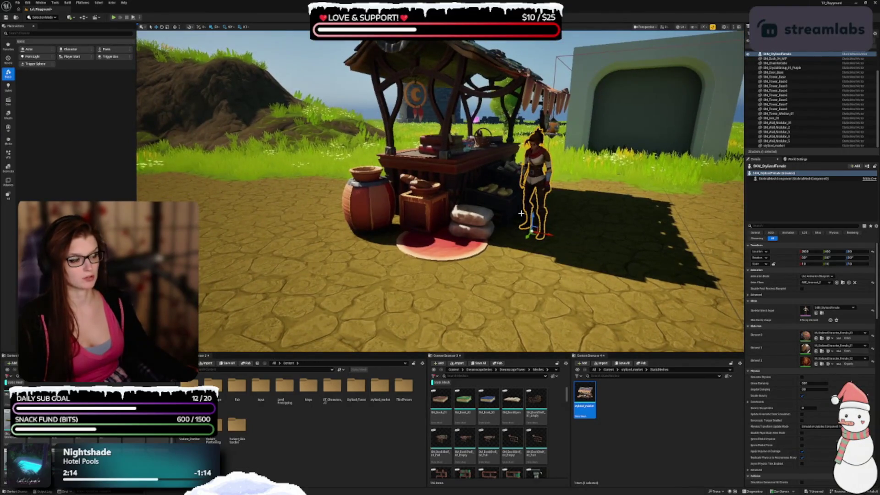
pyautogui.click(547, 246)
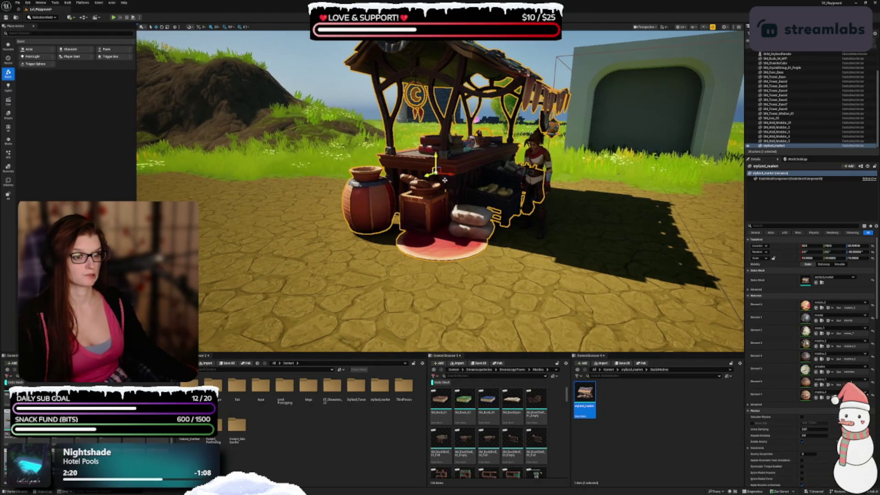
# Step: Orbit around the stall and check the arrangement from high above
pyautogui.press('s')
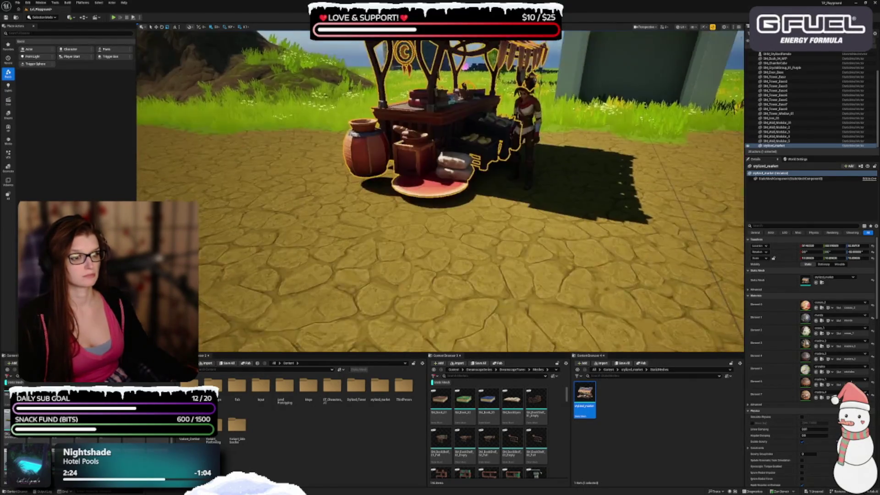
pyautogui.scroll(5, 527, 110)
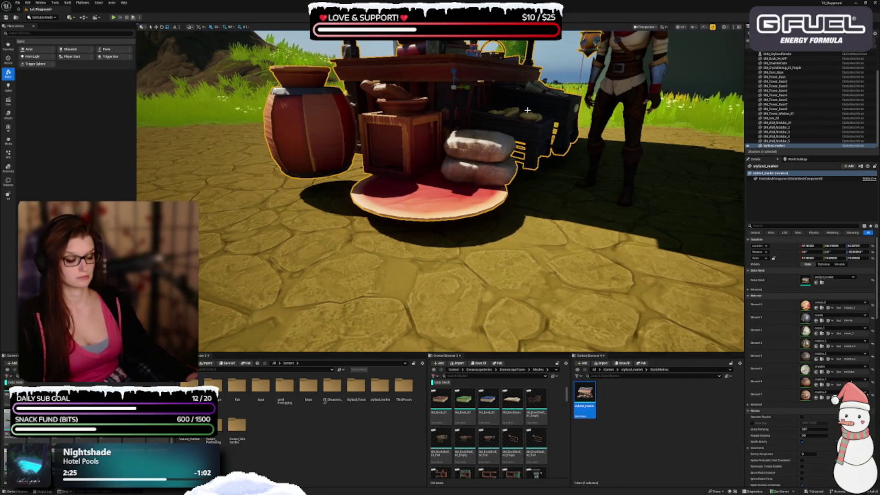
pyautogui.moveTo(528, 110)
pyautogui.mouseDown()
pyautogui.moveTo(504, 120)
pyautogui.moveTo(375, 114)
pyautogui.moveTo(526, 114)
pyautogui.mouseUp()
pyautogui.moveTo(414, 156)
pyautogui.mouseDown()
pyautogui.moveTo(366, 156)
pyautogui.moveTo(394, 156)
pyautogui.moveTo(215, 201)
pyautogui.moveTo(195, 175)
pyautogui.mouseUp()
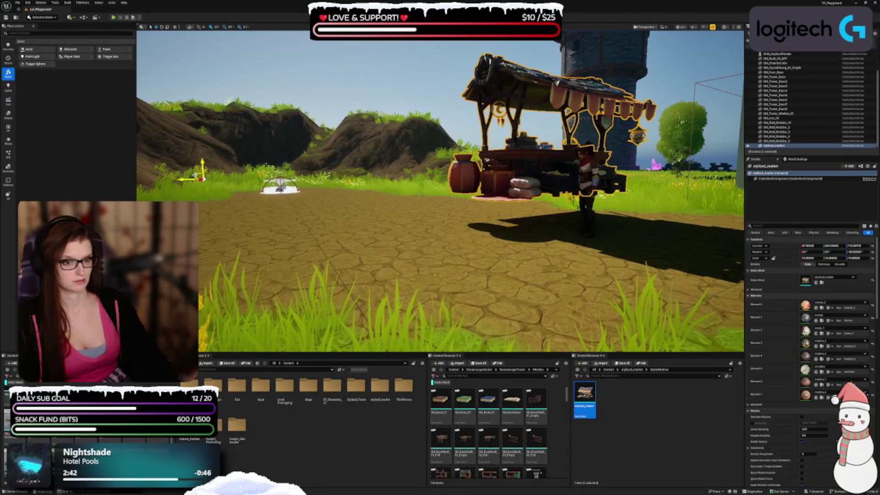
pyautogui.moveTo(196, 175)
pyautogui.mouseDown()
pyautogui.moveTo(263, 201)
pyautogui.moveTo(256, 229)
pyautogui.moveTo(192, 69)
pyautogui.mouseUp()
pyautogui.click(256, 229)
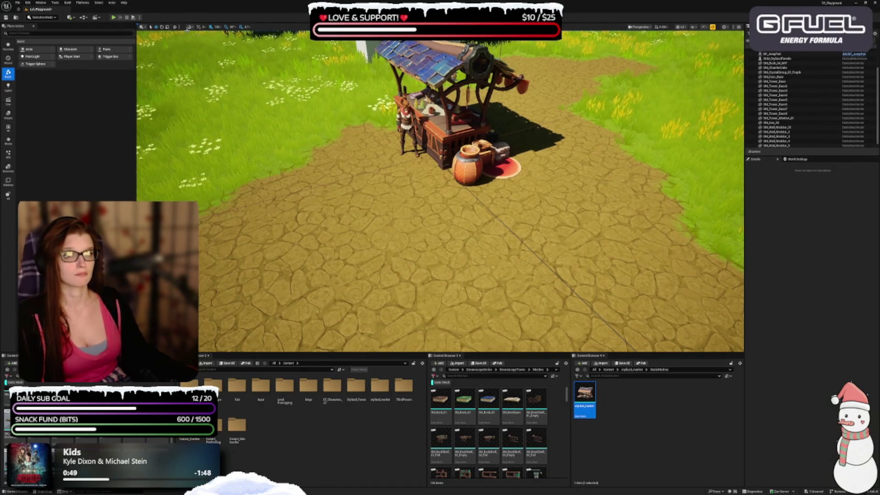
pyautogui.click(143, 27)
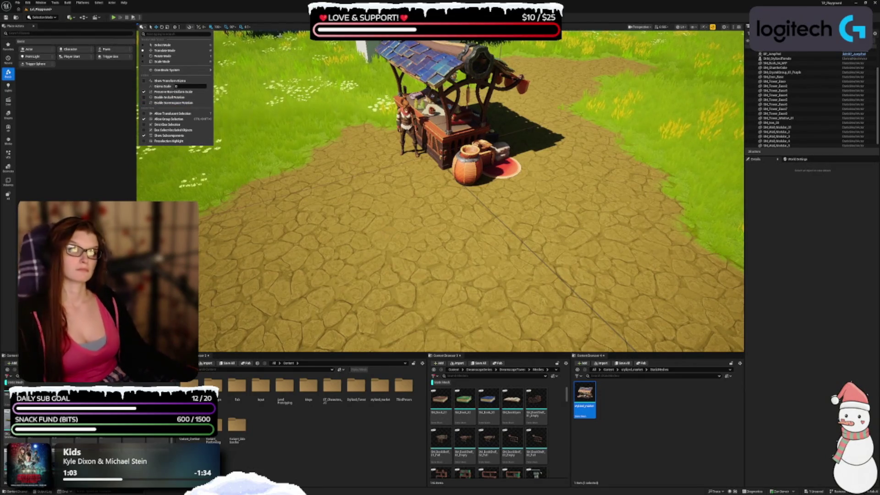
pyautogui.press('Escape')
pyautogui.moveTo(724, 197); pyautogui.dragTo(724, 183)
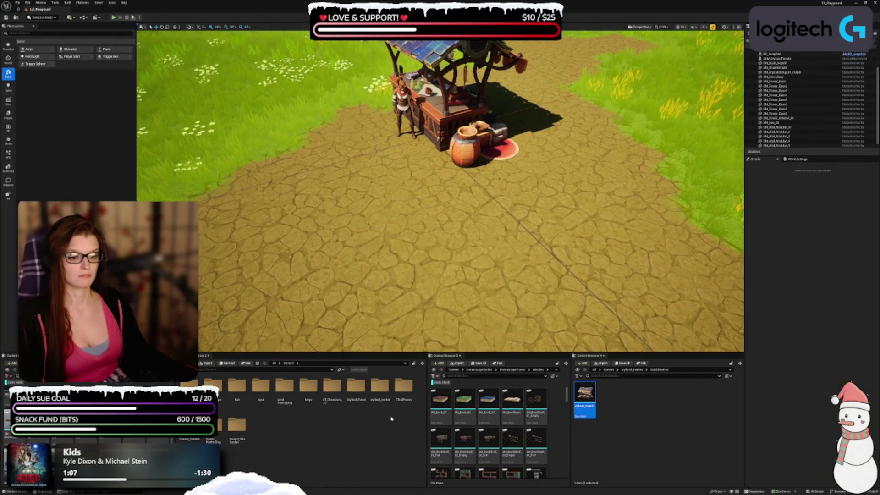
pyautogui.click(626, 430)
pyautogui.moveTo(613, 191); pyautogui.dragTo(613, 191)
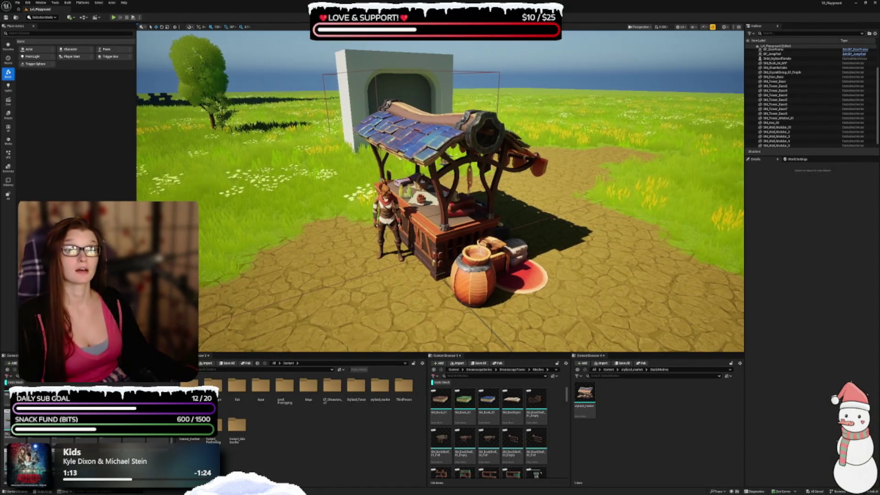
pyautogui.click(246, 362)
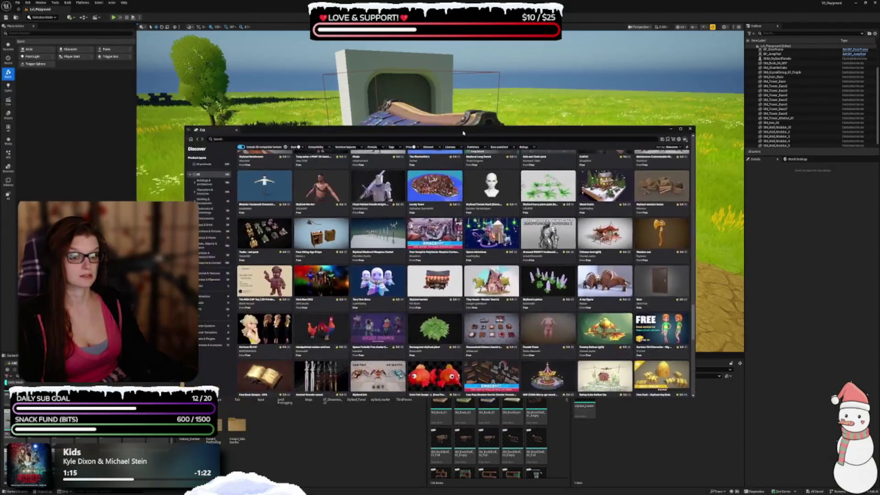
pyautogui.scroll(-1, 491, 235)
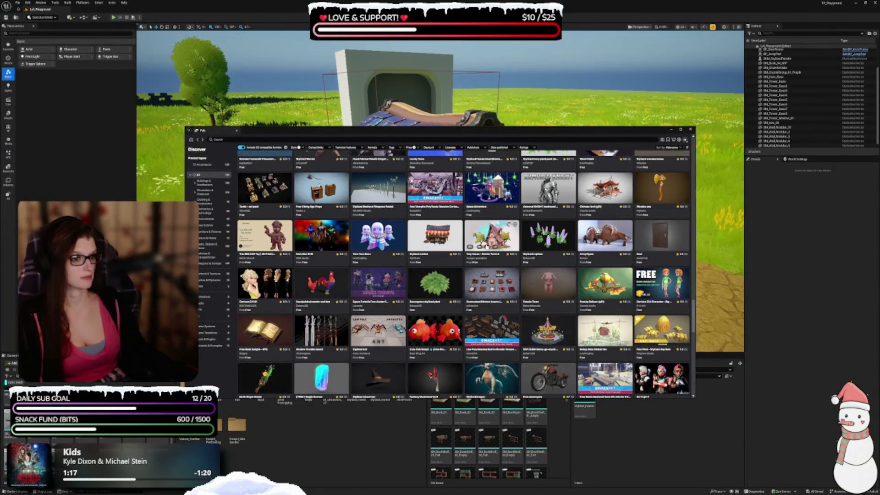
pyautogui.click(491, 235)
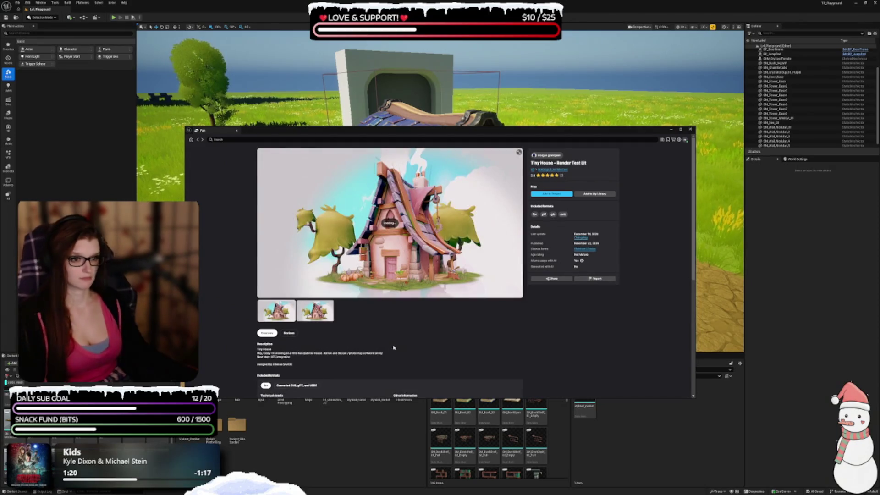
pyautogui.click(200, 140)
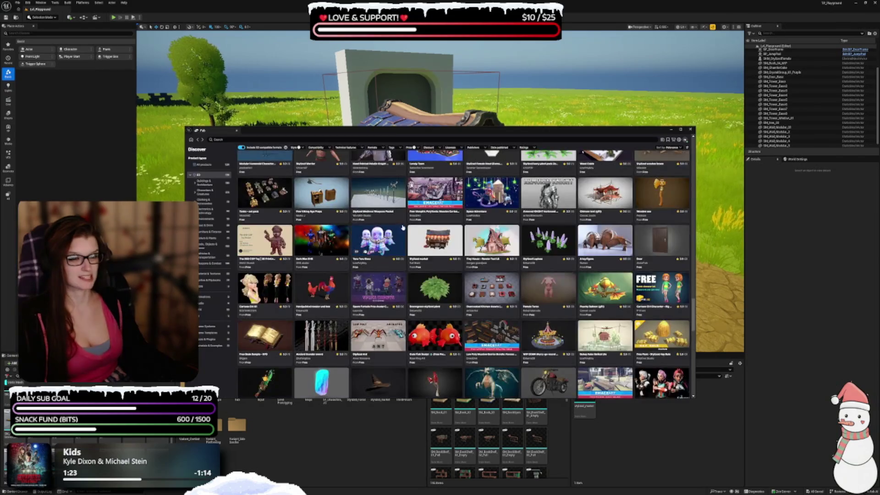
pyautogui.scroll(-1, 399, 234)
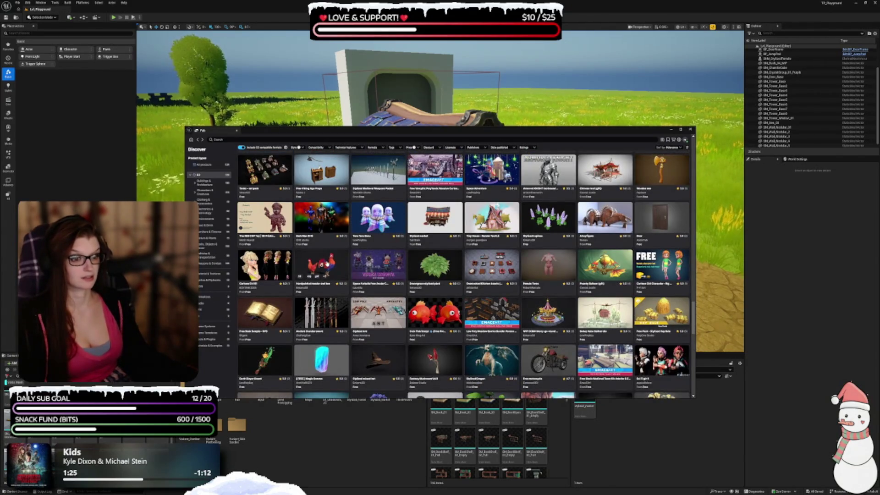
pyautogui.scroll(-1, 321, 254)
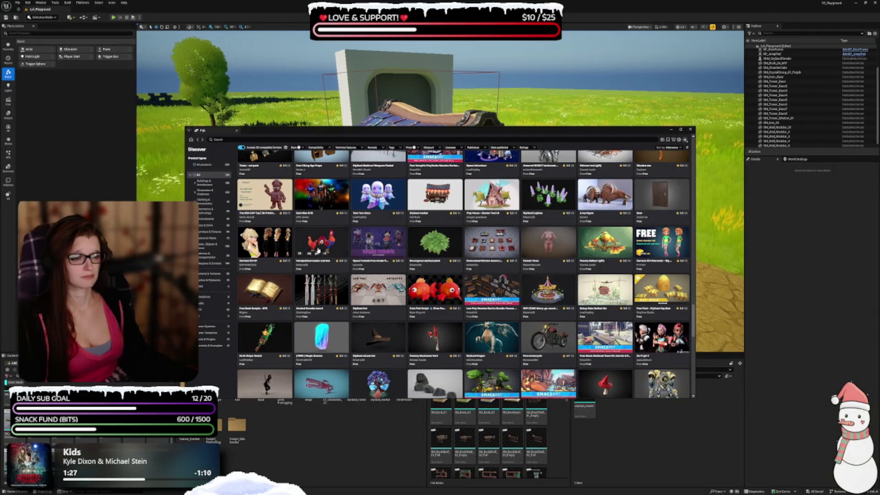
pyautogui.scroll(-2, 317, 251)
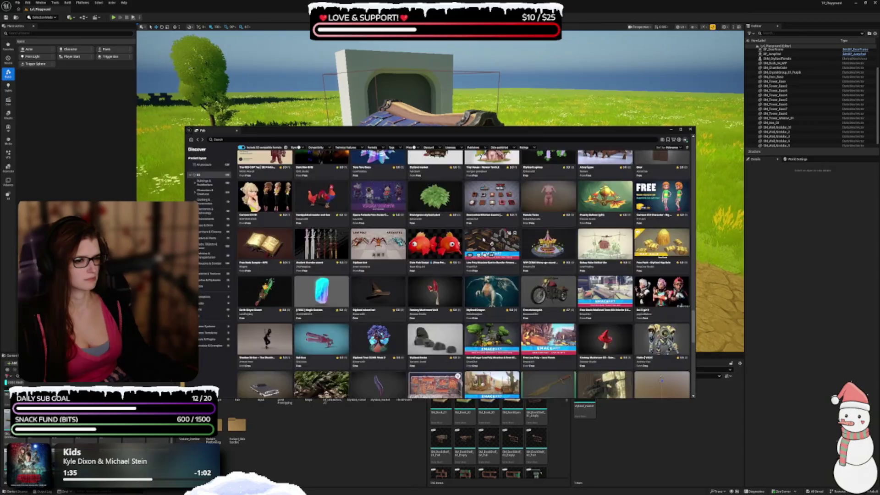
pyautogui.click(502, 273)
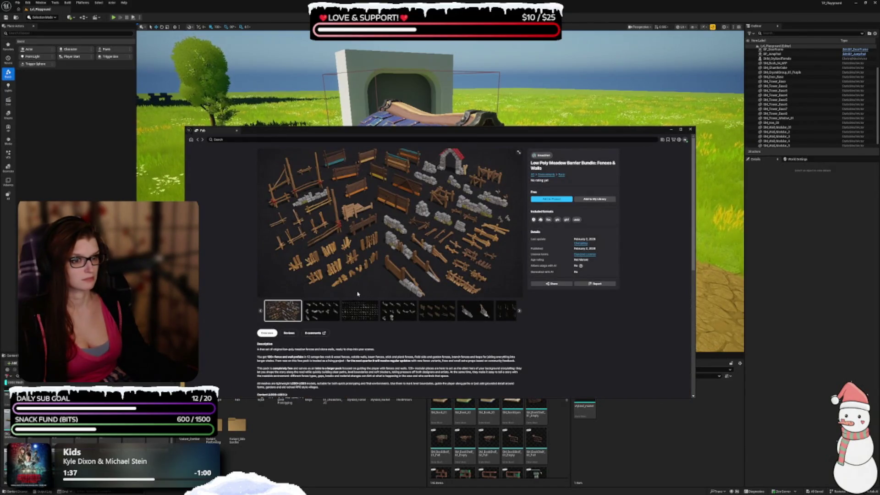
pyautogui.click(337, 305)
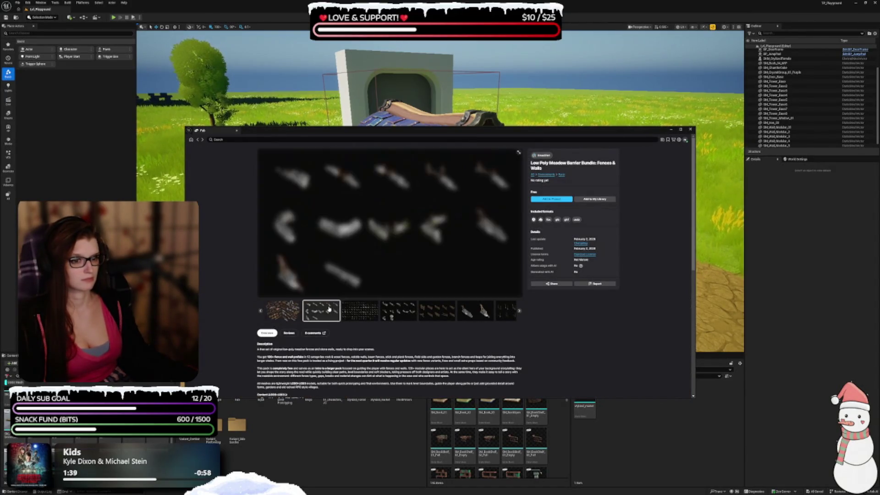
pyautogui.click(348, 314)
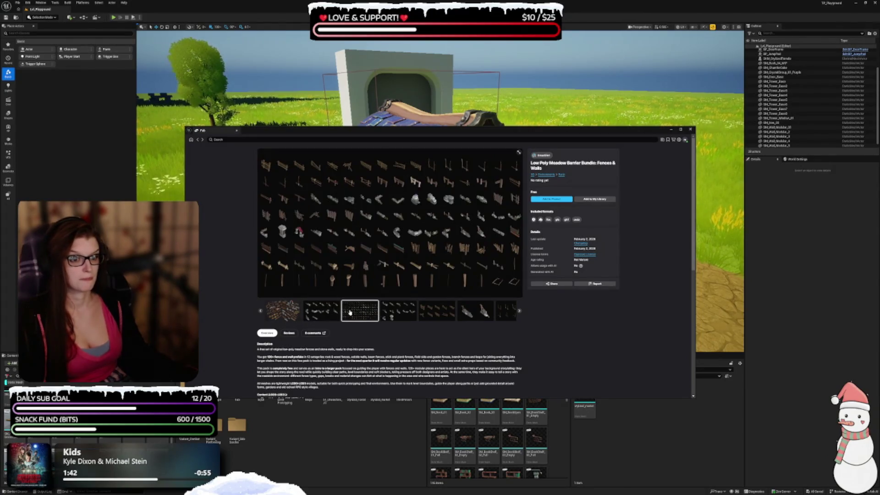
pyautogui.click(387, 318)
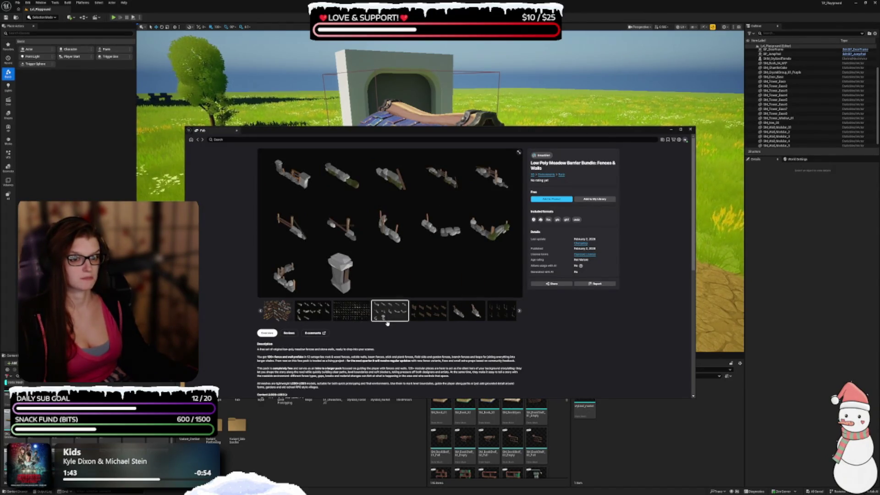
pyautogui.click(426, 316)
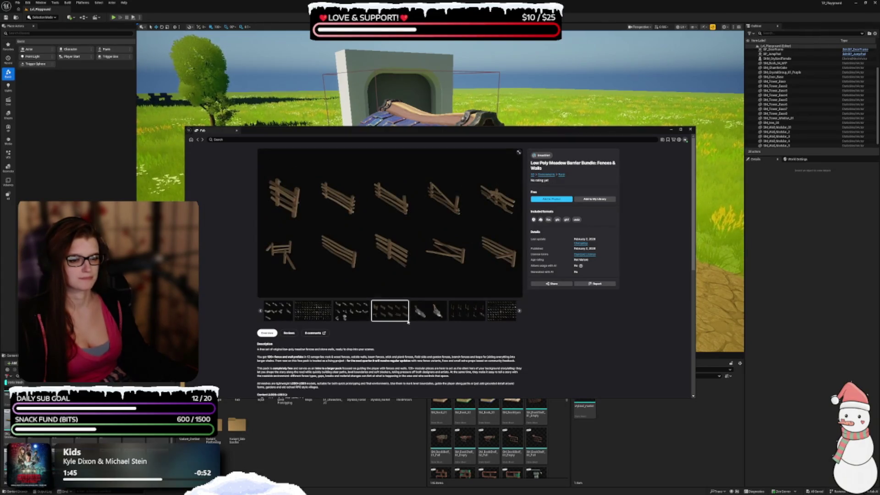
pyautogui.click(428, 313)
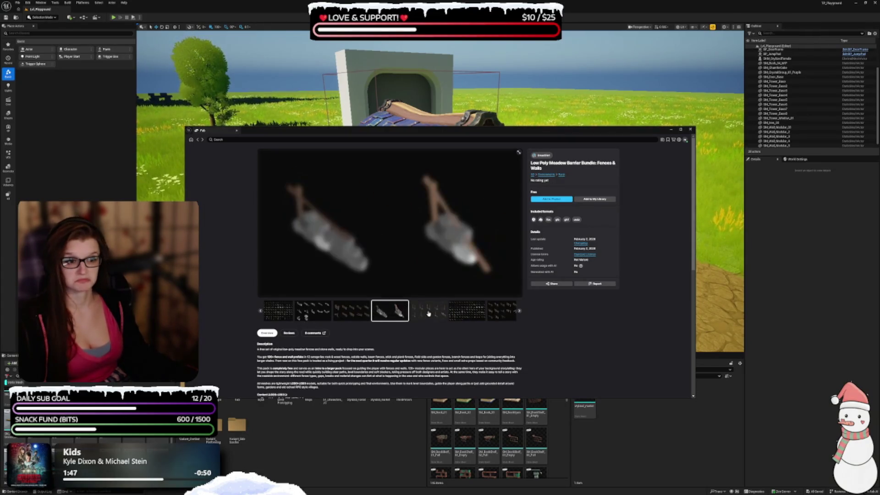
pyautogui.click(277, 314)
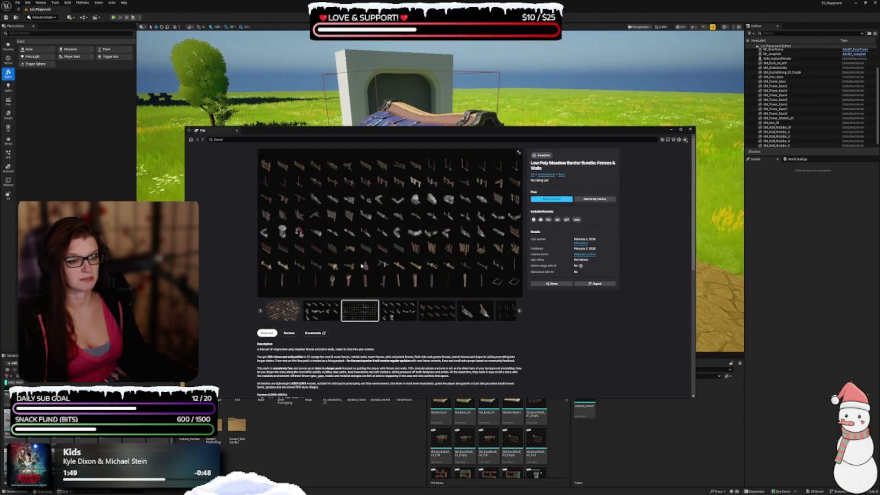
pyautogui.click(275, 315)
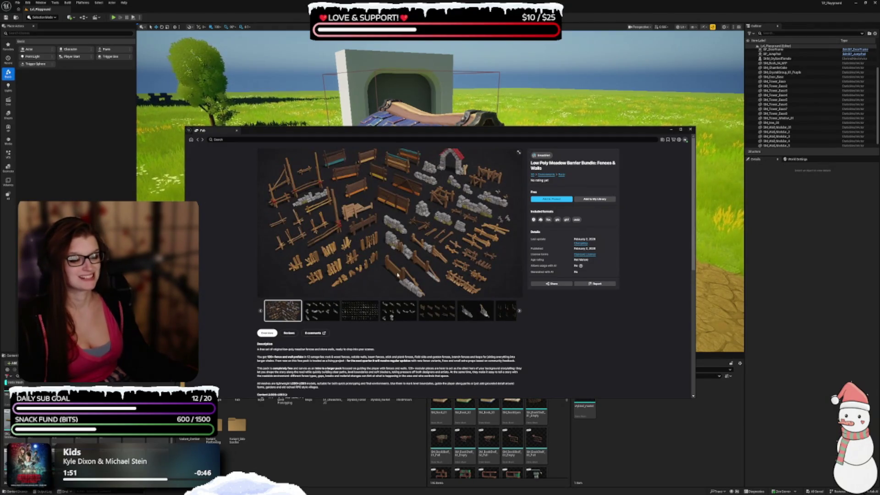
pyautogui.click(519, 154)
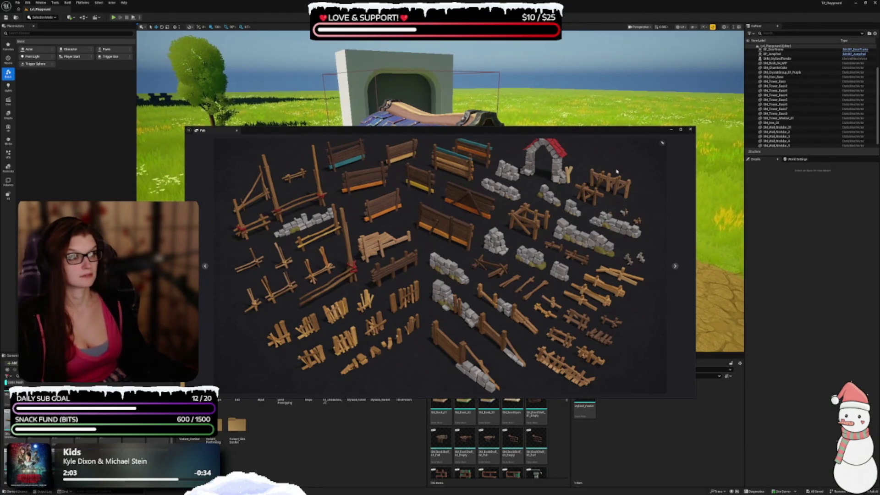
pyautogui.press('Escape')
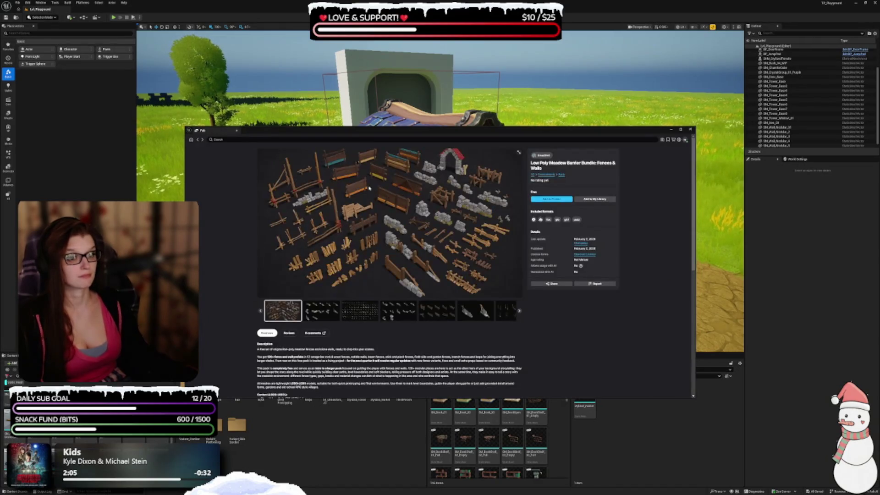
pyautogui.scroll(-3, 384, 320)
pyautogui.scroll(3, 367, 278)
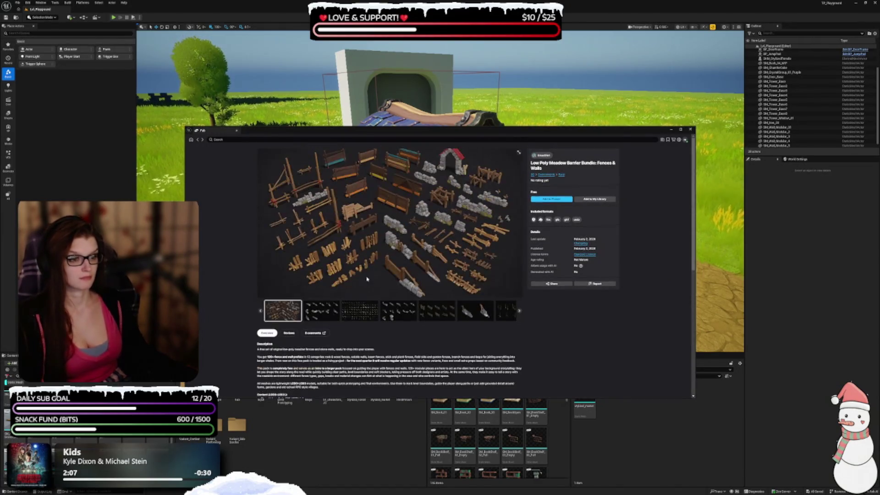
pyautogui.click(197, 140)
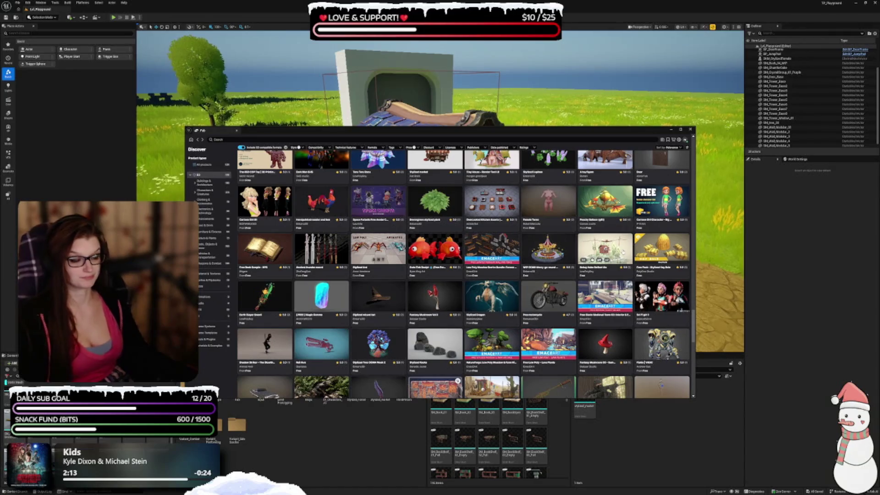
pyautogui.scroll(-1, 354, 296)
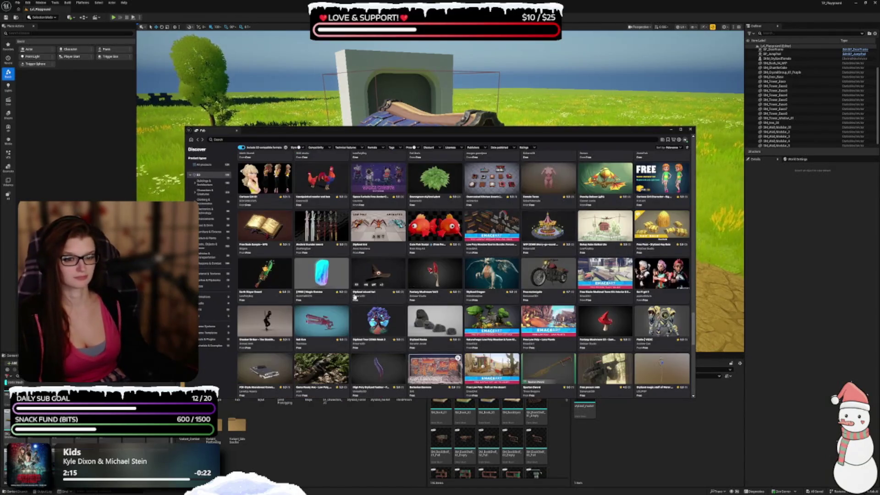
pyautogui.scroll(-2, 354, 297)
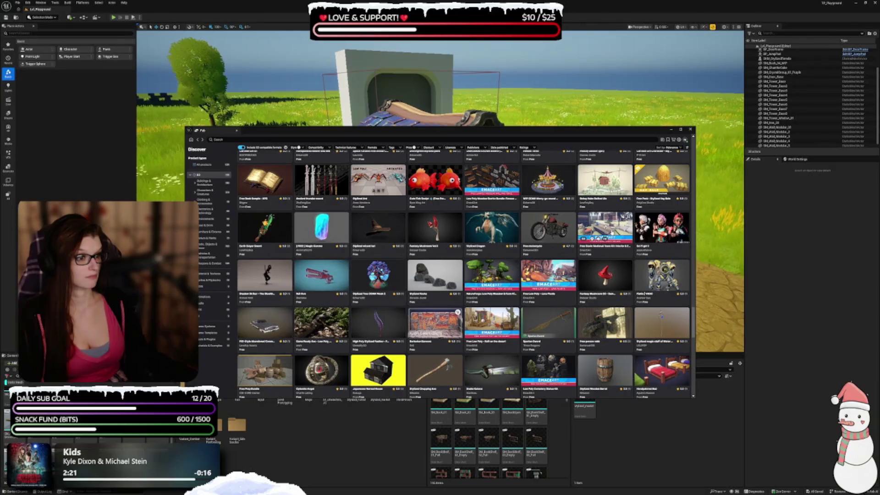
pyautogui.click(611, 233)
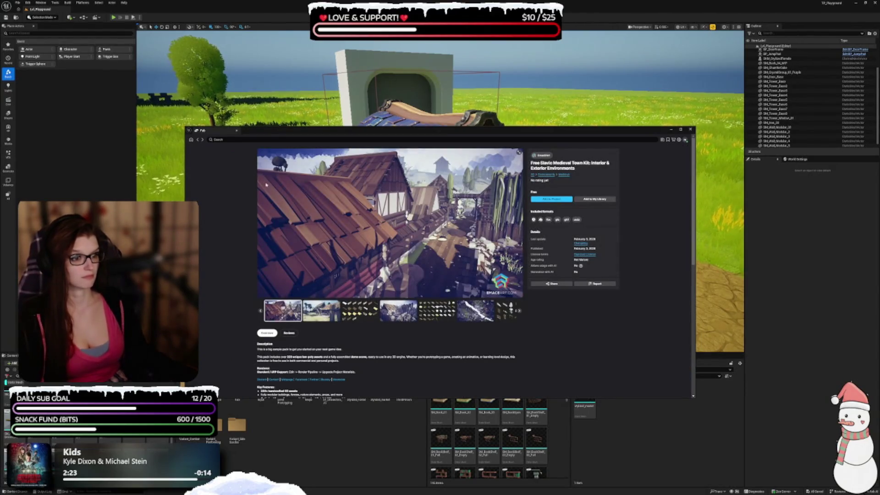
pyautogui.click(196, 140)
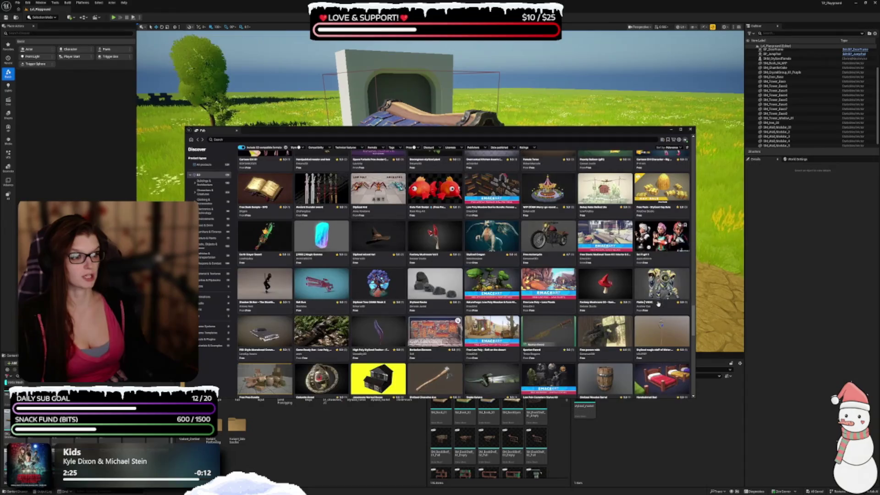
pyautogui.scroll(-1, 528, 319)
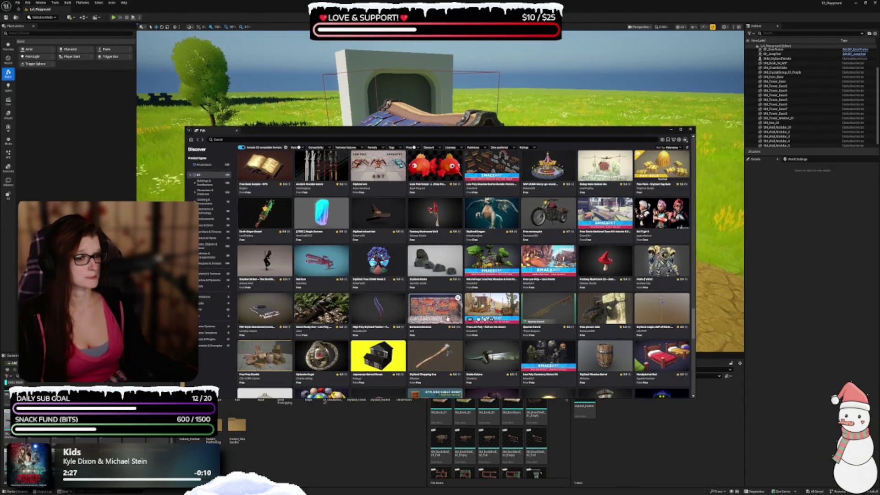
pyautogui.scroll(-1, 412, 293)
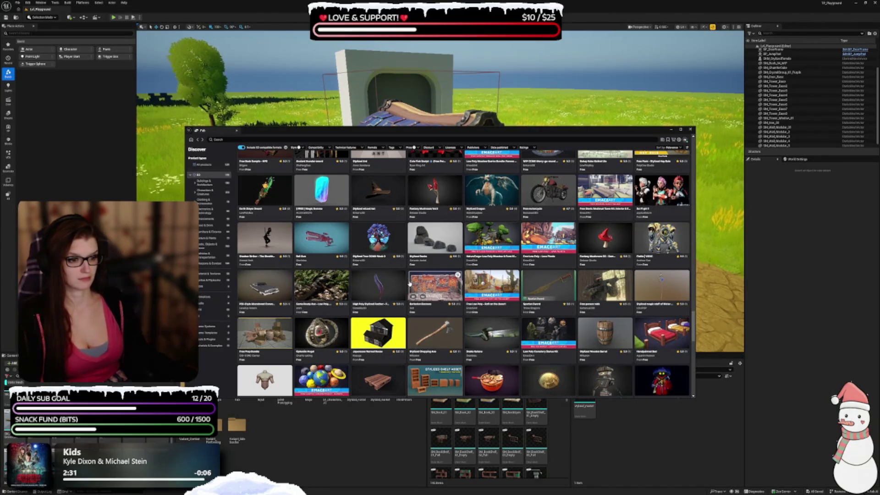
pyautogui.scroll(-4, 408, 280)
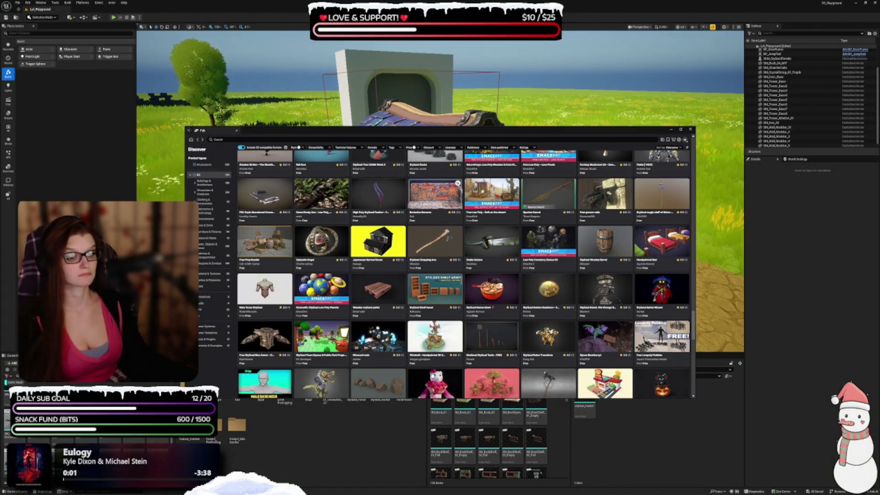
pyautogui.click(418, 348)
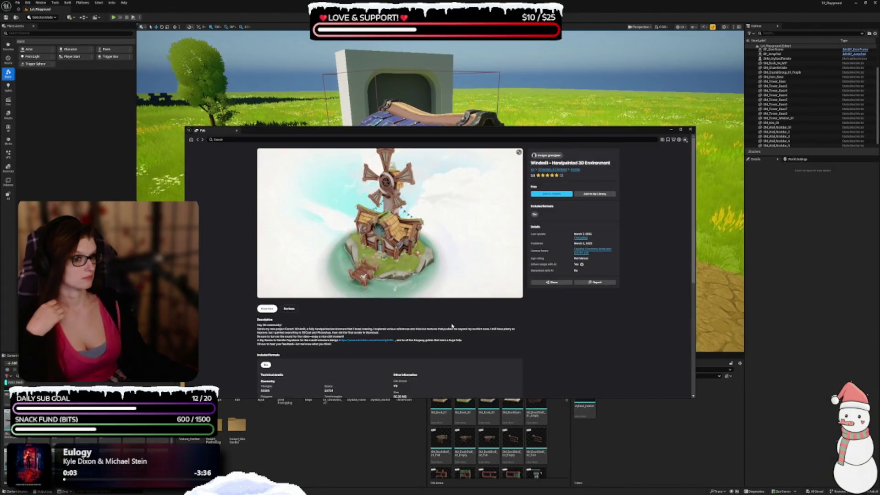
pyautogui.click(198, 140)
pyautogui.scroll(-5, 481, 316)
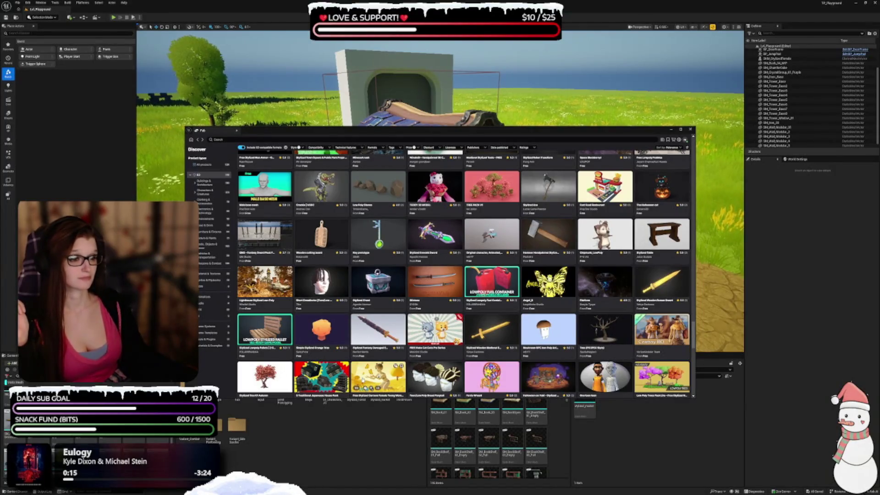
pyautogui.scroll(-4, 463, 273)
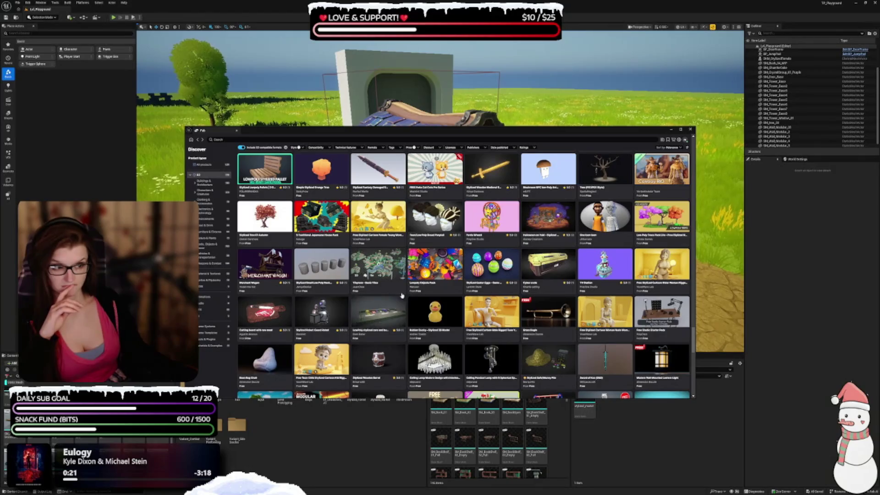
pyautogui.scroll(-4, 402, 295)
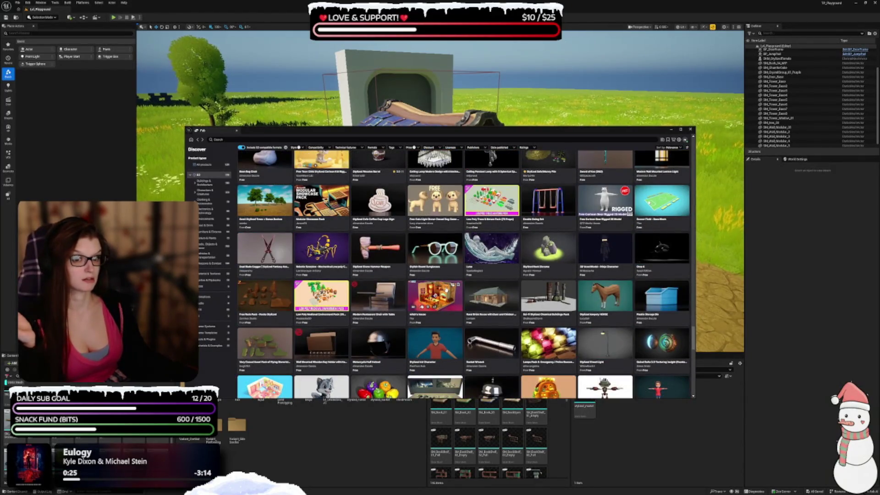
pyautogui.scroll(-3, 448, 297)
pyautogui.scroll(2, 448, 297)
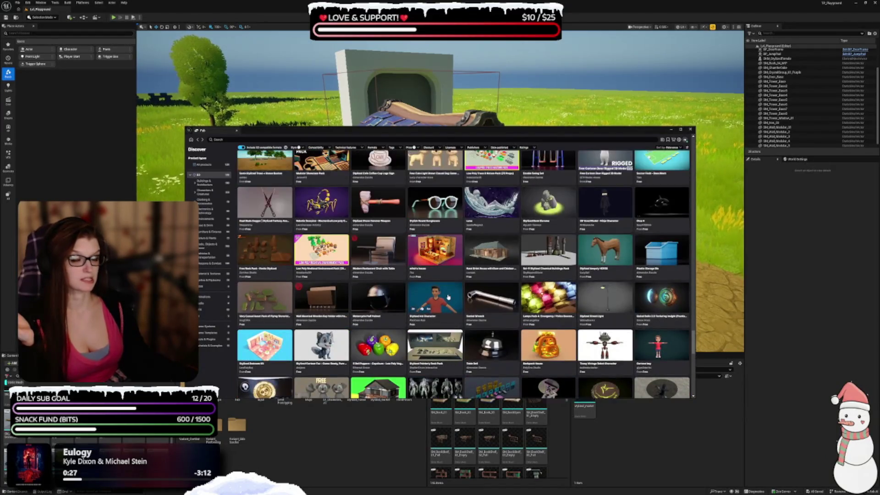
pyautogui.scroll(-2, 449, 297)
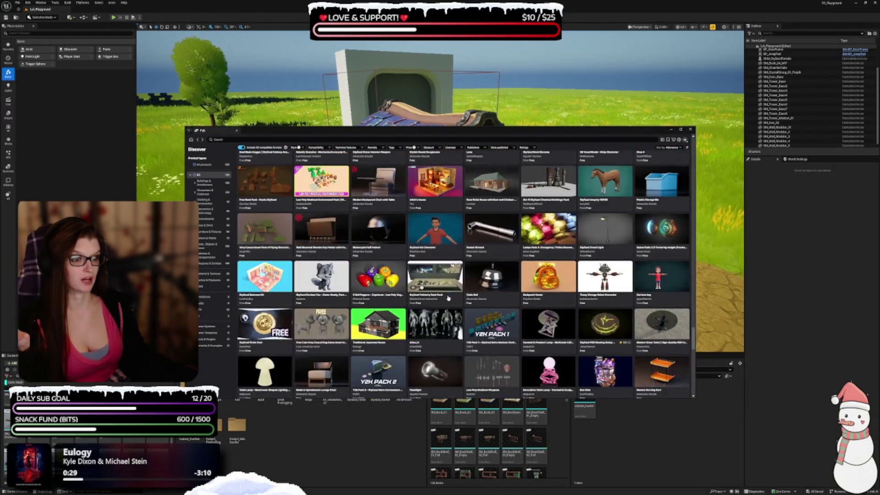
pyautogui.scroll(-2, 448, 298)
pyautogui.scroll(-2, 448, 297)
pyautogui.scroll(-3, 447, 297)
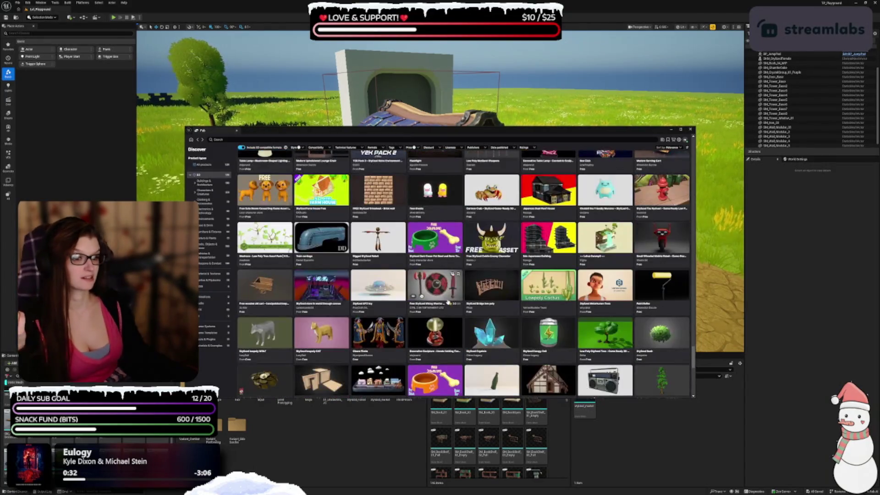
pyautogui.scroll(-3, 448, 302)
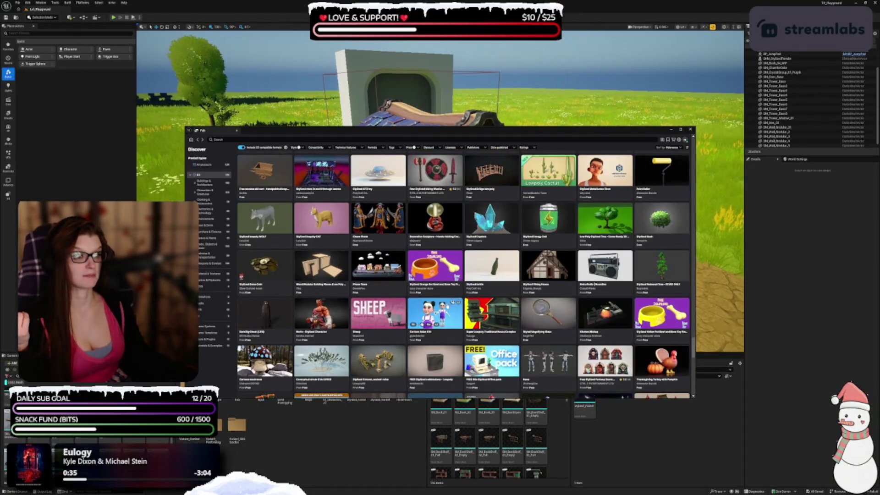
pyautogui.scroll(-2, 448, 303)
pyautogui.scroll(-3, 448, 311)
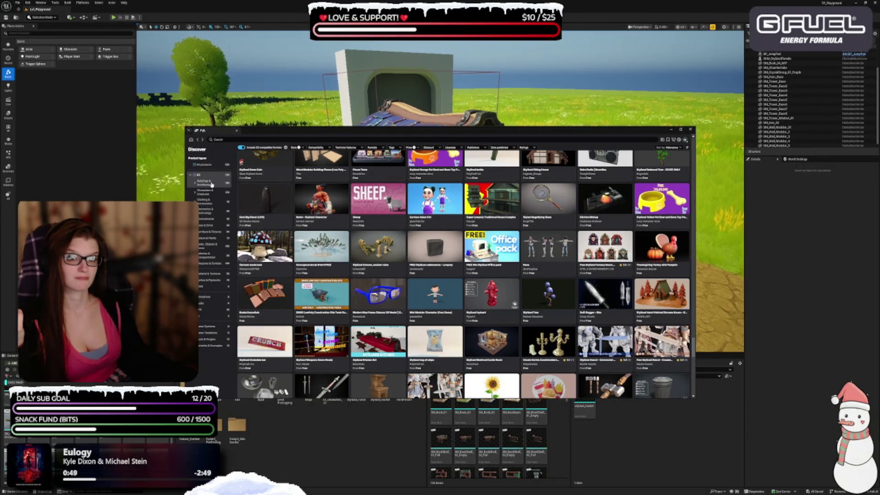
pyautogui.click(211, 184)
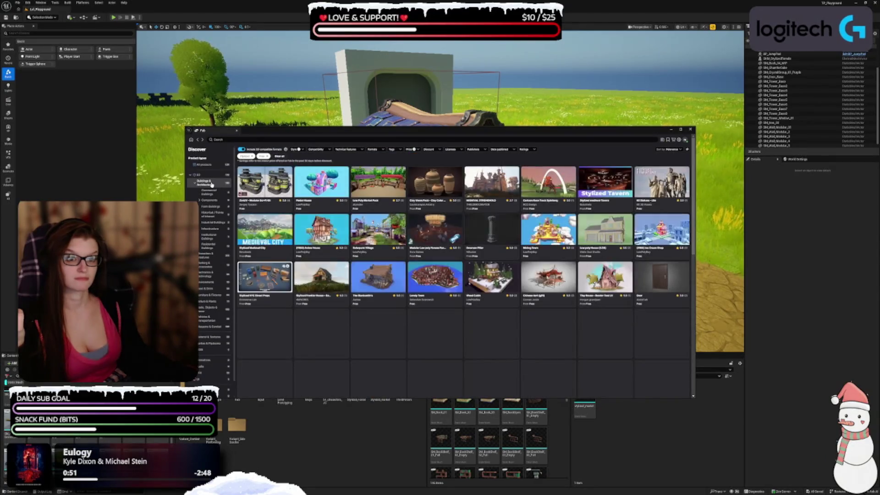
# Step: Filter the Fab listings to the Environments category
pyautogui.click(216, 282)
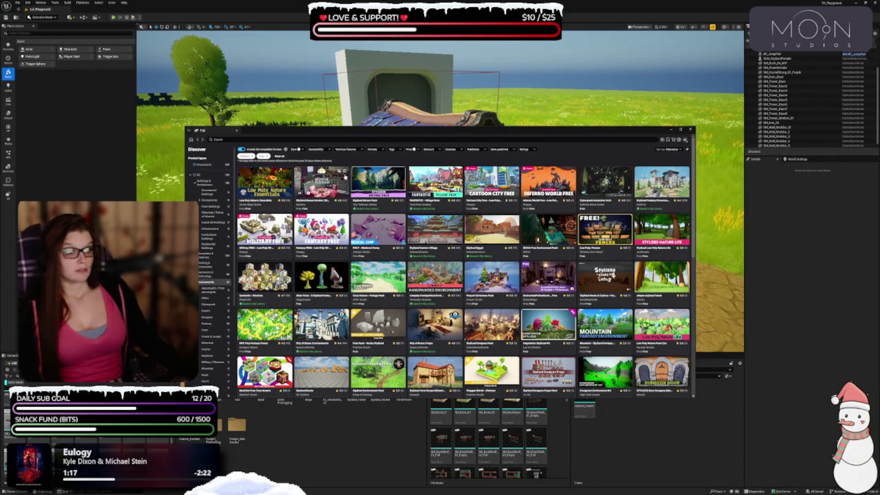
# Step: Lower the Fab browser slightly and scroll through the Environments results
pyautogui.moveTo(355, 131)
pyautogui.mouseDown()
pyautogui.moveTo(421, 109)
pyautogui.moveTo(357, 152)
pyautogui.mouseUp()
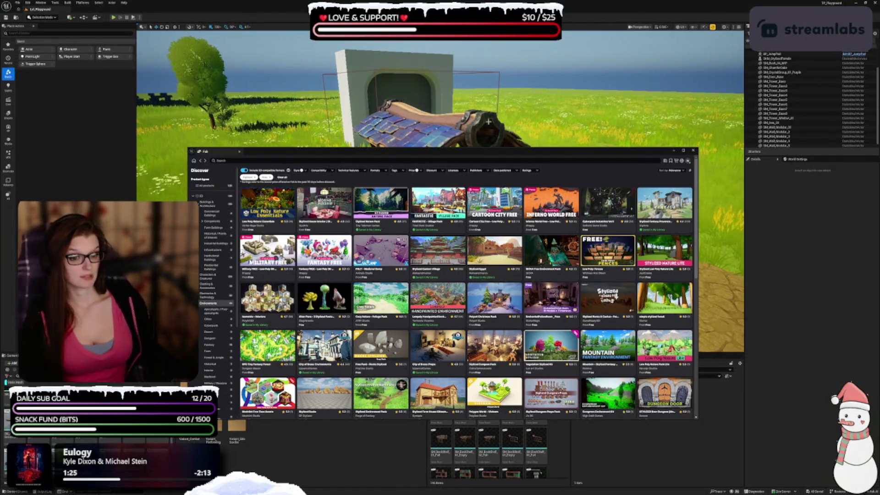
pyautogui.scroll(-3, 355, 297)
pyautogui.scroll(3, 355, 298)
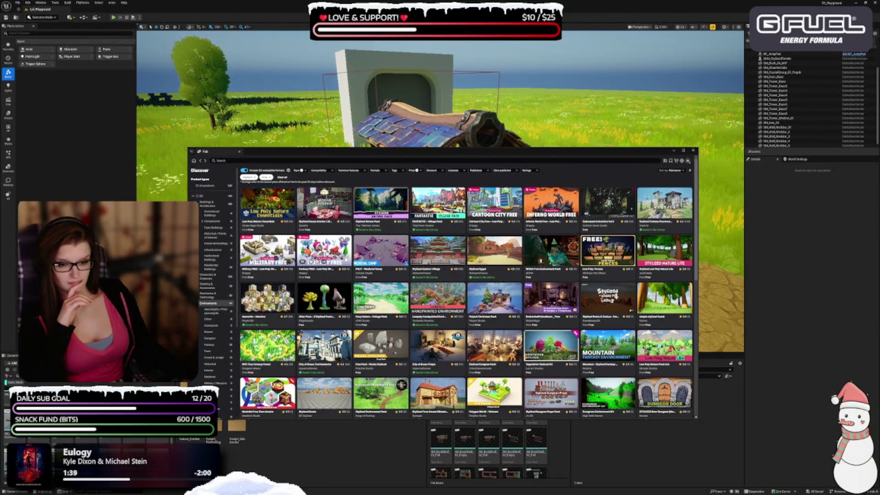
pyautogui.scroll(-3, 466, 293)
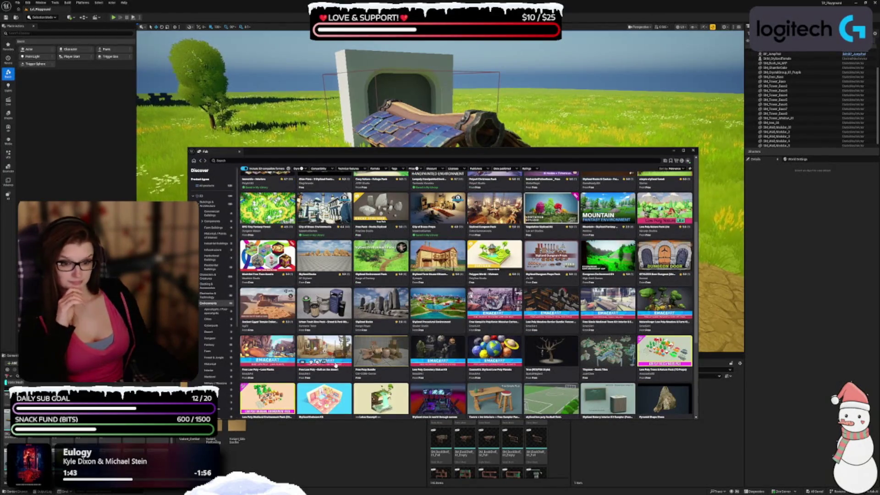
pyautogui.scroll(-5, 335, 365)
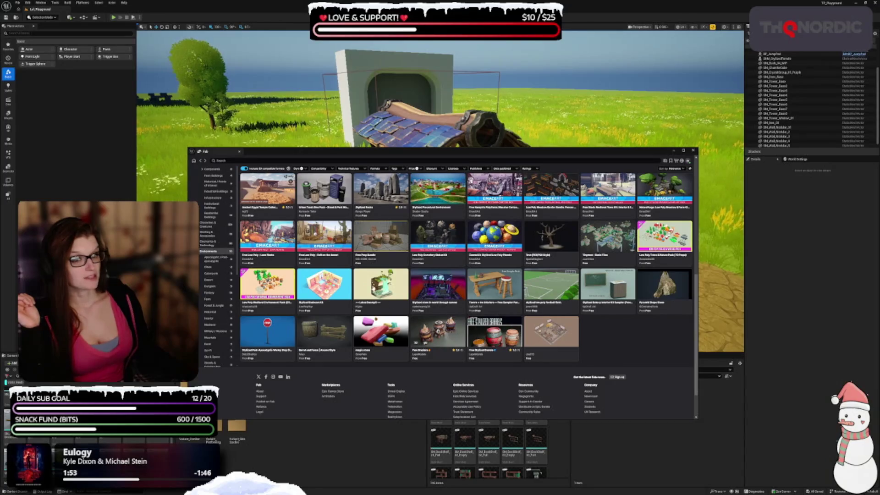
pyautogui.click(212, 287)
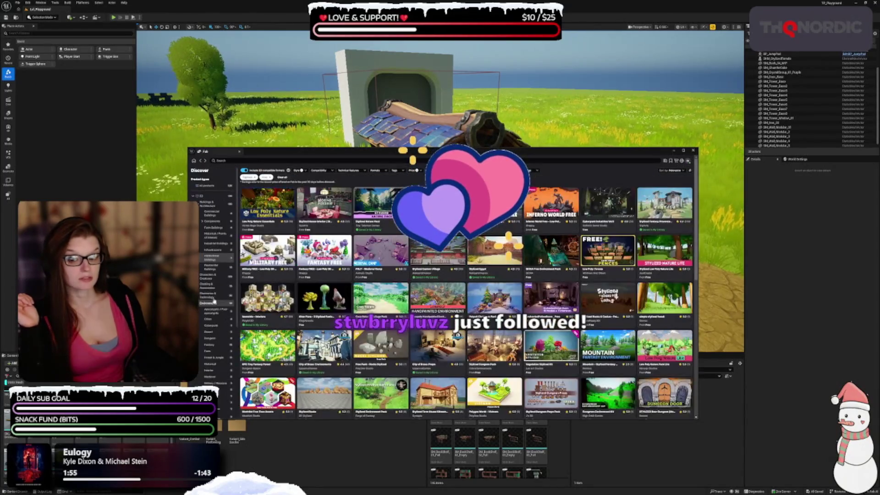
# Step: Scroll the Buildings & Architecture listings and open the Wishing Well Odyssey product page
pyautogui.click(213, 207)
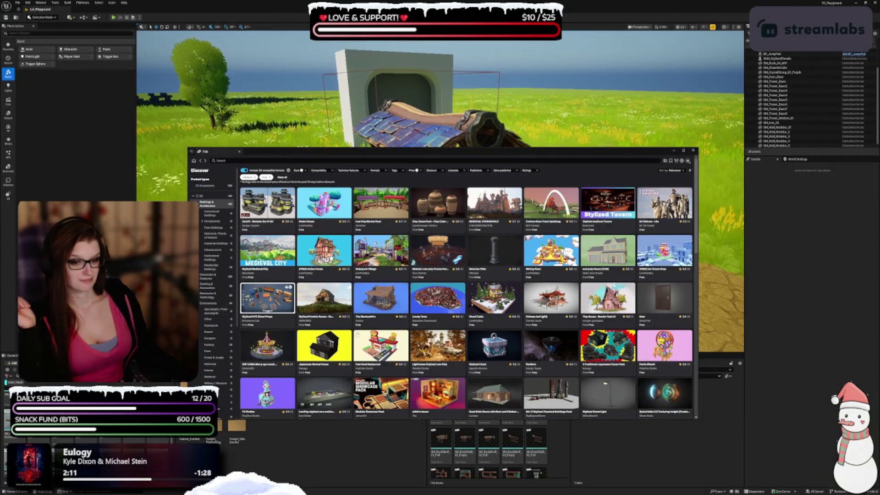
pyautogui.scroll(-3, 359, 325)
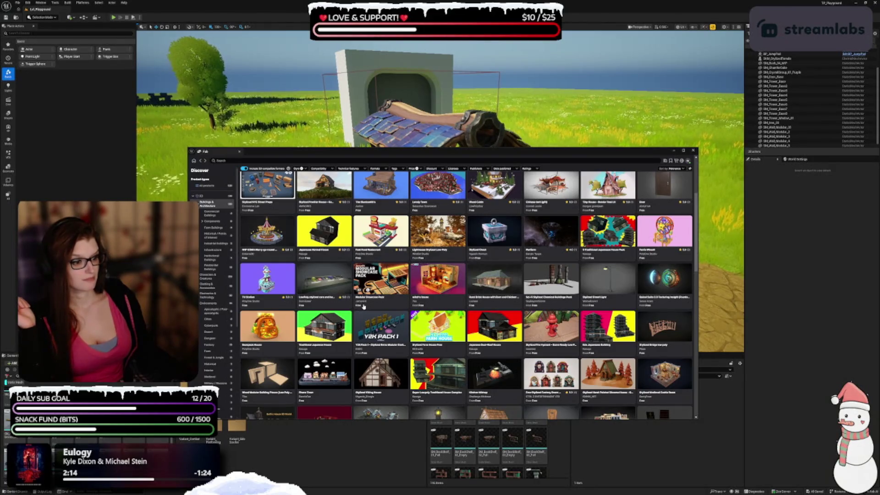
pyautogui.scroll(-2, 363, 307)
pyautogui.scroll(-2, 349, 317)
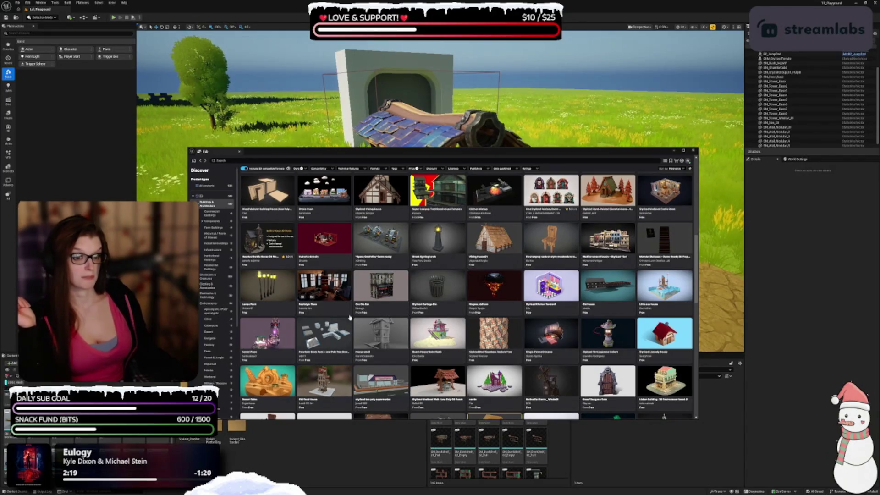
pyautogui.scroll(-1, 350, 317)
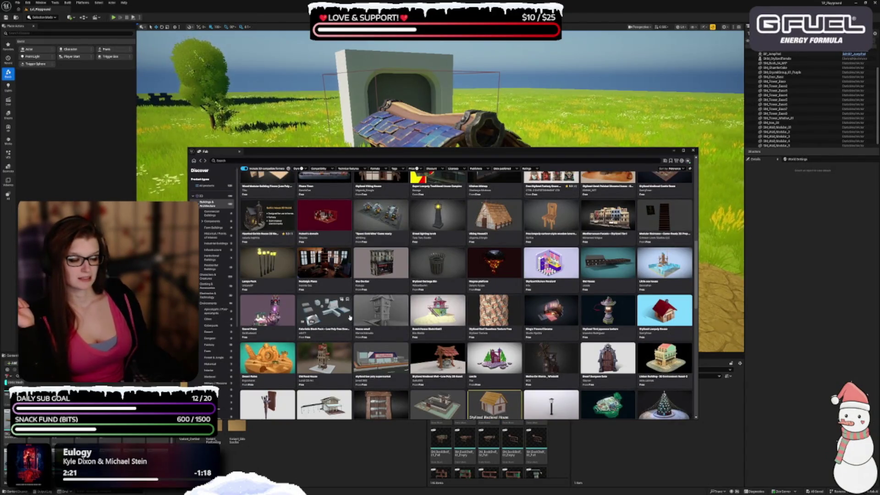
pyautogui.scroll(-1, 349, 317)
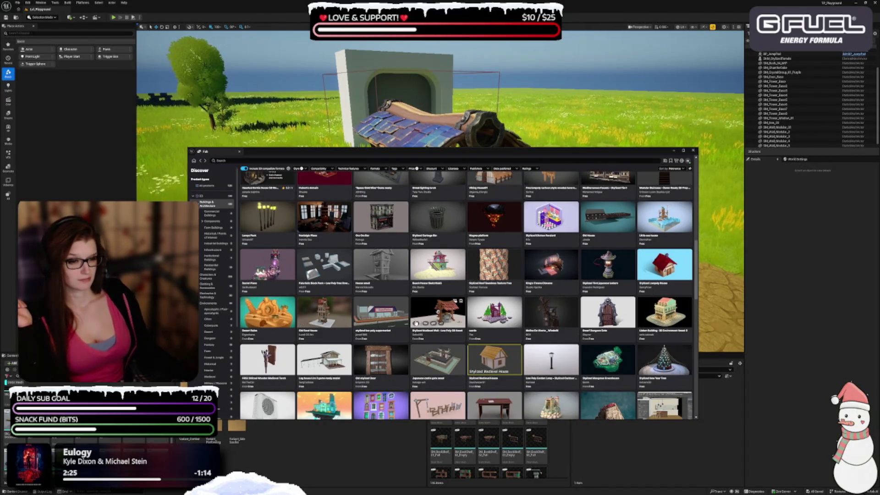
pyautogui.scroll(-1, 415, 323)
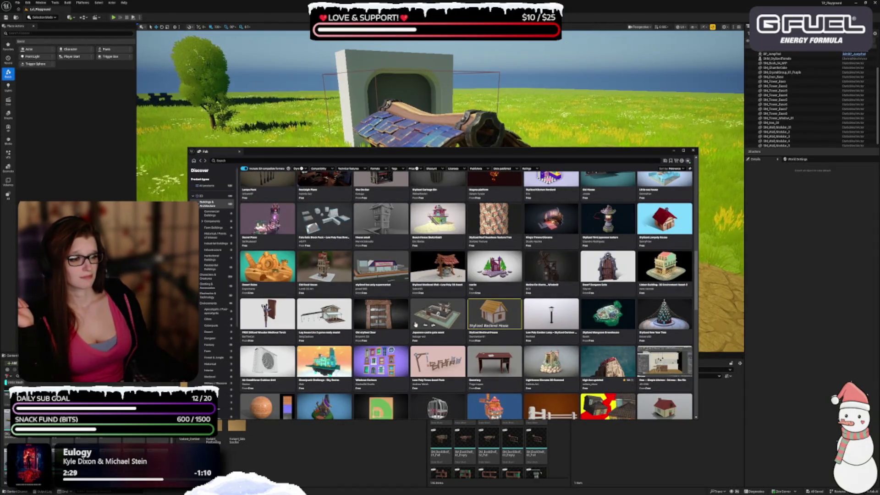
pyautogui.scroll(-2, 393, 323)
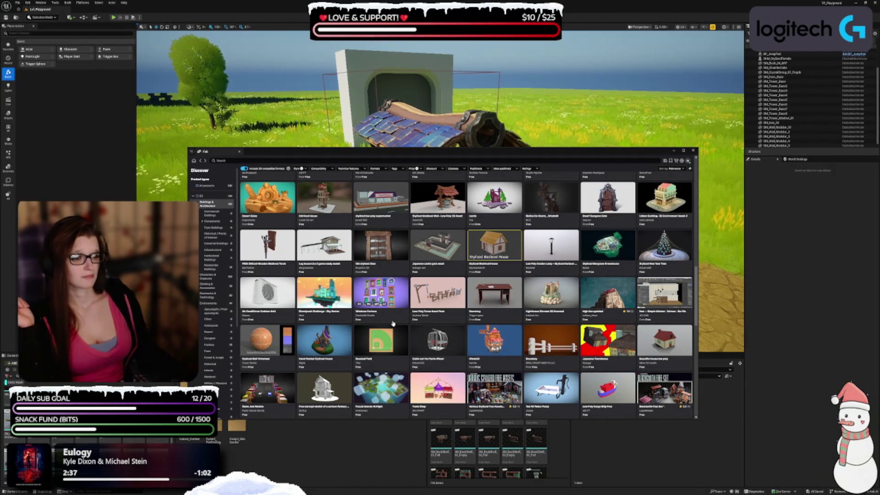
pyautogui.scroll(-1, 392, 324)
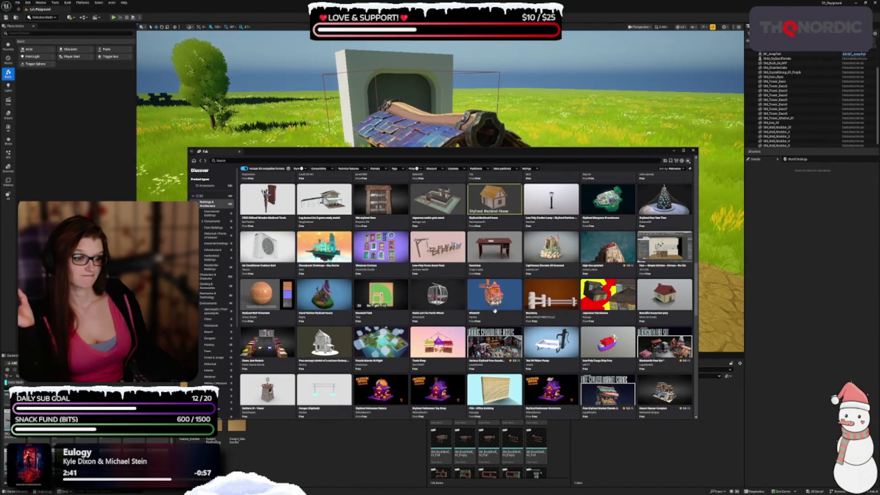
pyautogui.scroll(-2, 494, 310)
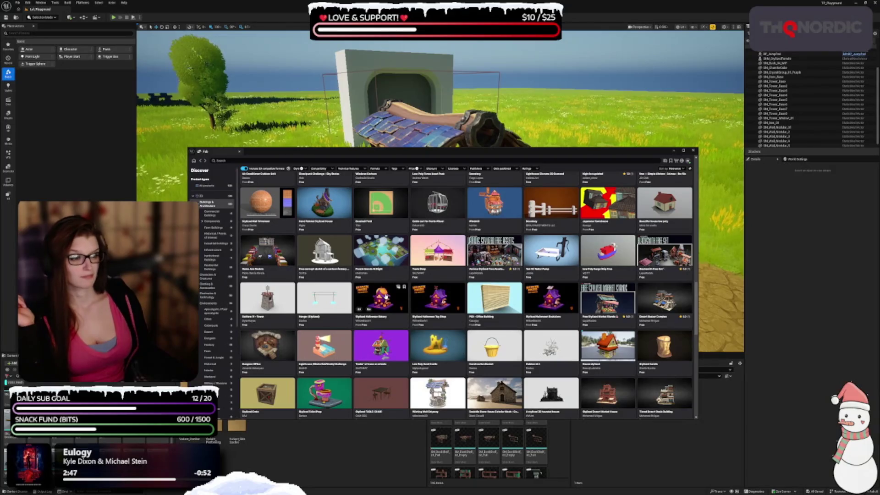
pyautogui.scroll(-2, 383, 298)
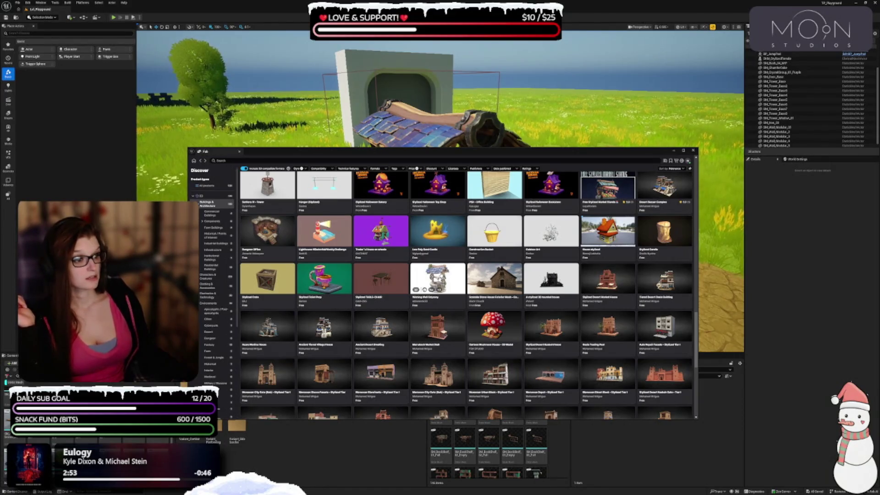
pyautogui.click(439, 278)
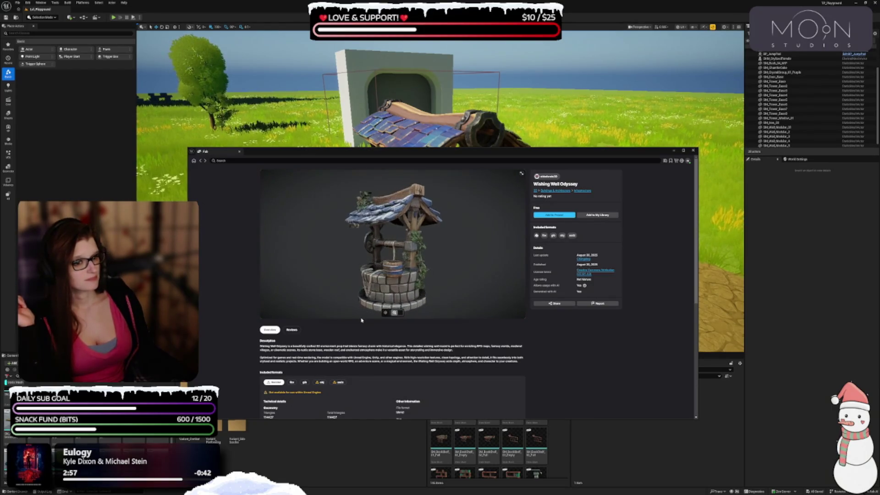
# Step: Orbit and zoom the wishing well preview, ending on an upright front view
pyautogui.moveTo(382, 281); pyautogui.dragTo(400, 282)
pyautogui.moveTo(407, 273)
pyautogui.mouseDown()
pyautogui.moveTo(412, 282)
pyautogui.moveTo(427, 279)
pyautogui.mouseUp()
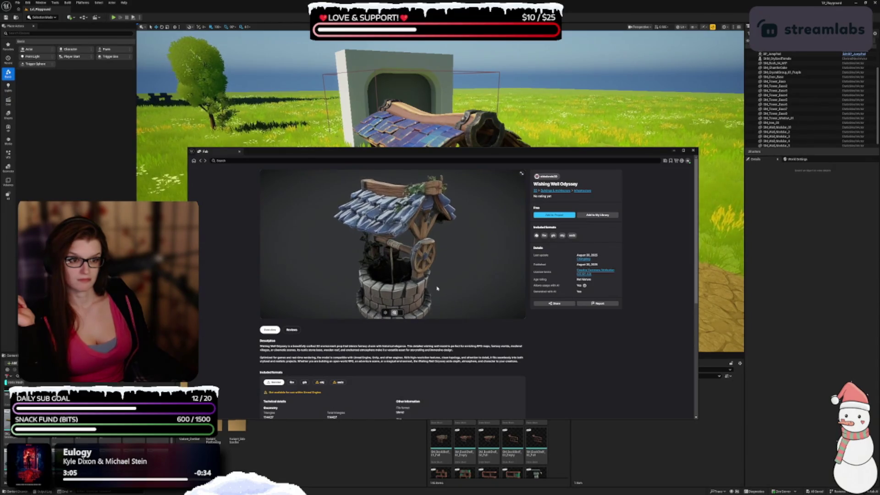
pyautogui.scroll(5, 437, 288)
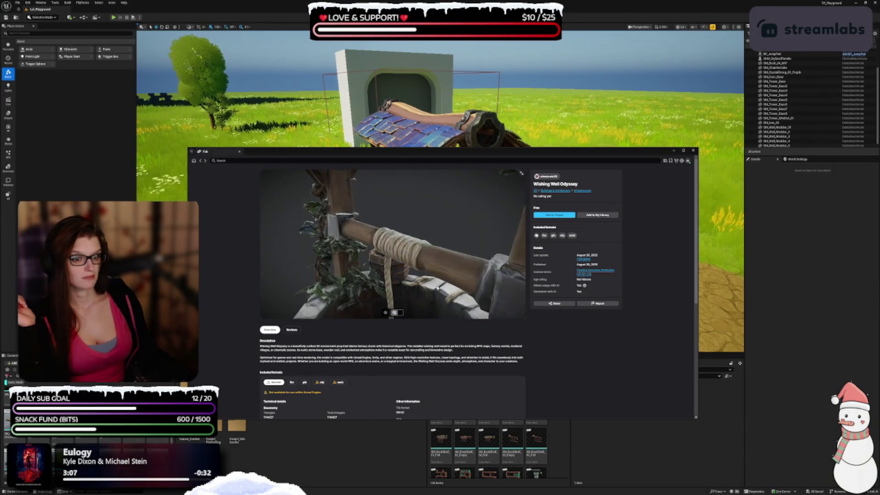
pyautogui.scroll(-5, 437, 287)
pyautogui.moveTo(408, 293)
pyautogui.mouseDown()
pyautogui.moveTo(441, 284)
pyautogui.moveTo(413, 311)
pyautogui.mouseUp()
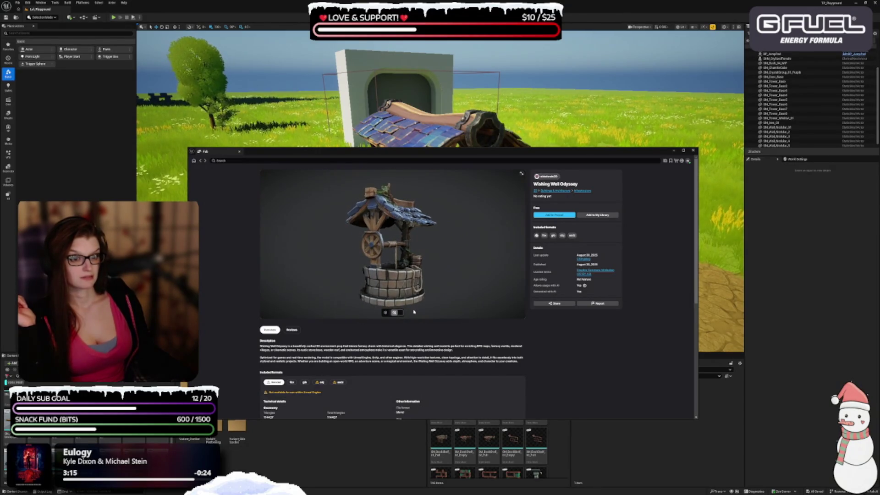
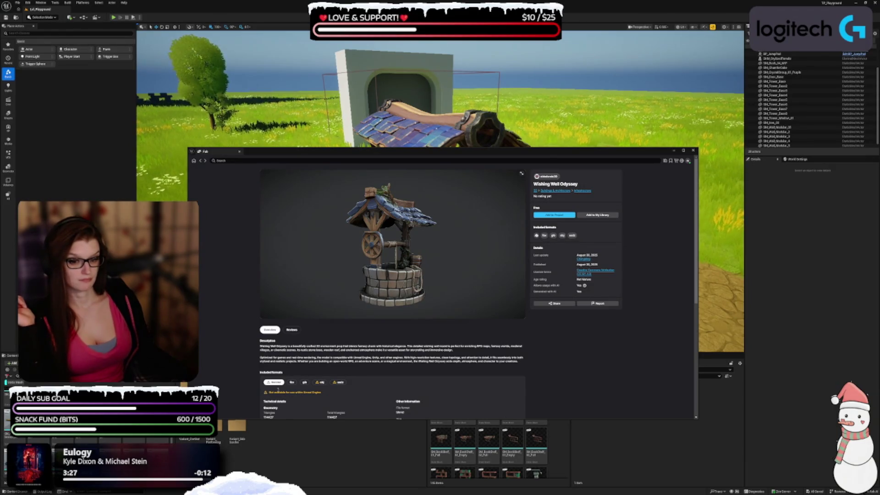
# Step: Go back to the Discover grid and open the Tiered Desert Oasis Building page with its preview enlarged
pyautogui.click(200, 161)
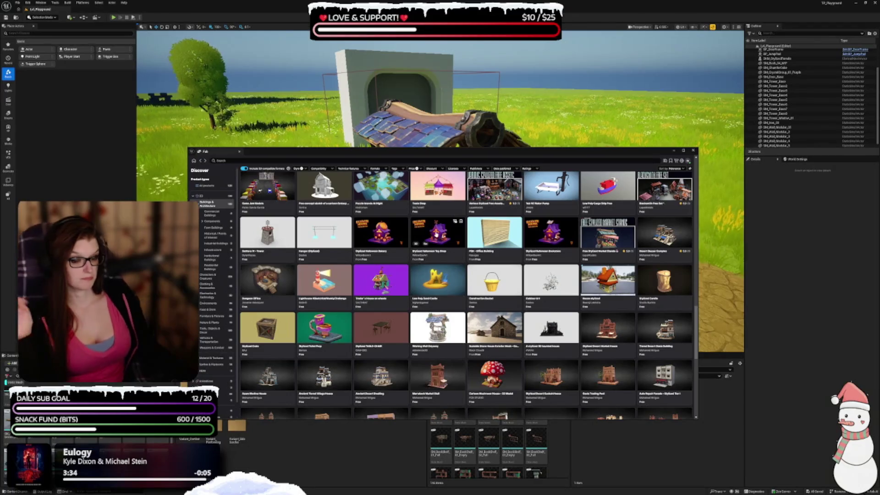
pyautogui.scroll(-1, 428, 249)
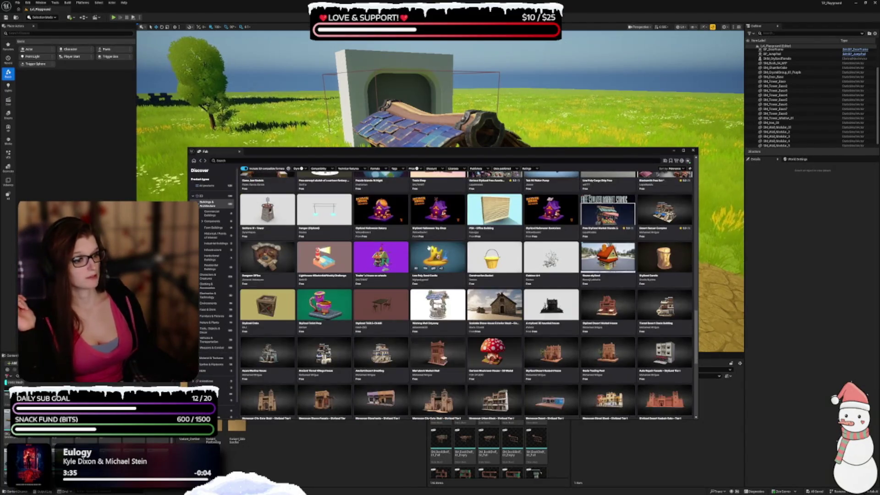
pyautogui.scroll(-2, 428, 249)
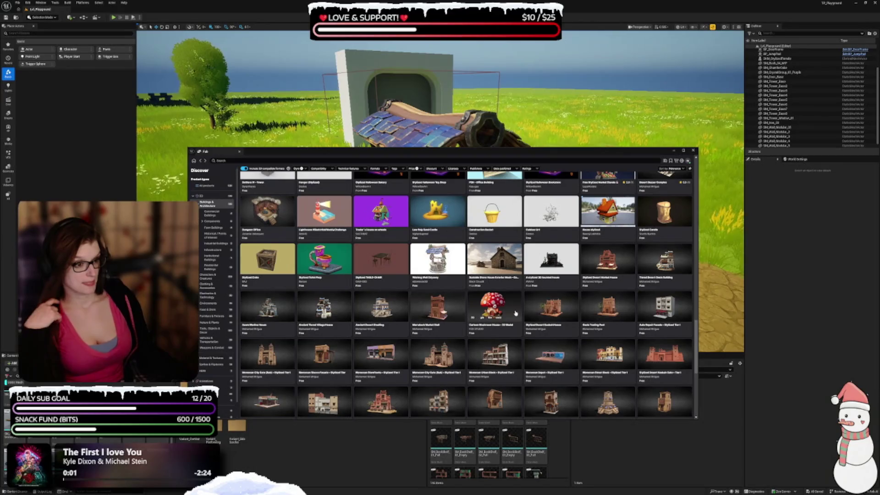
pyautogui.click(679, 269)
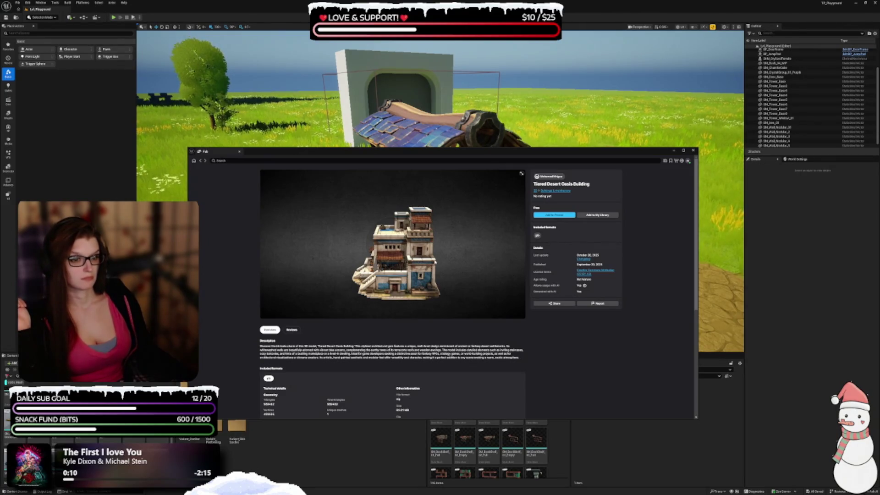
pyautogui.click(520, 174)
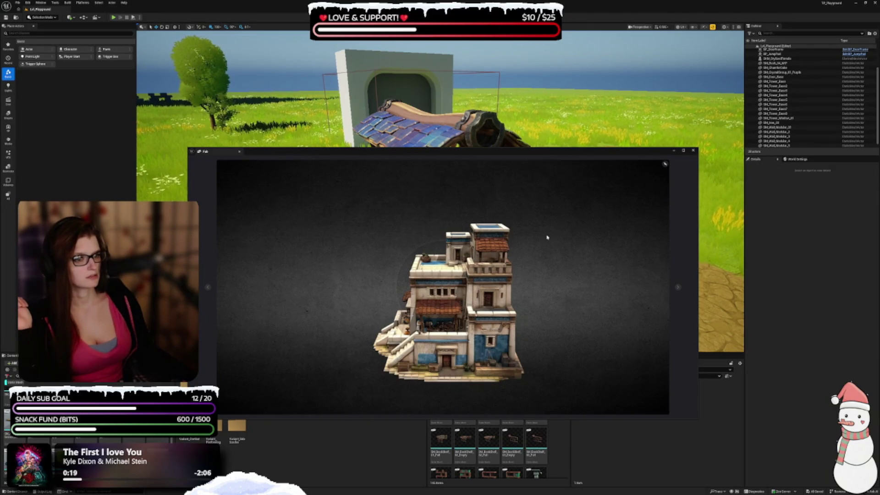
# Step: Close the enlarged preview, then check the Azure Medina House and Marrakech Market Stall pages, returning each time
pyautogui.click(665, 165)
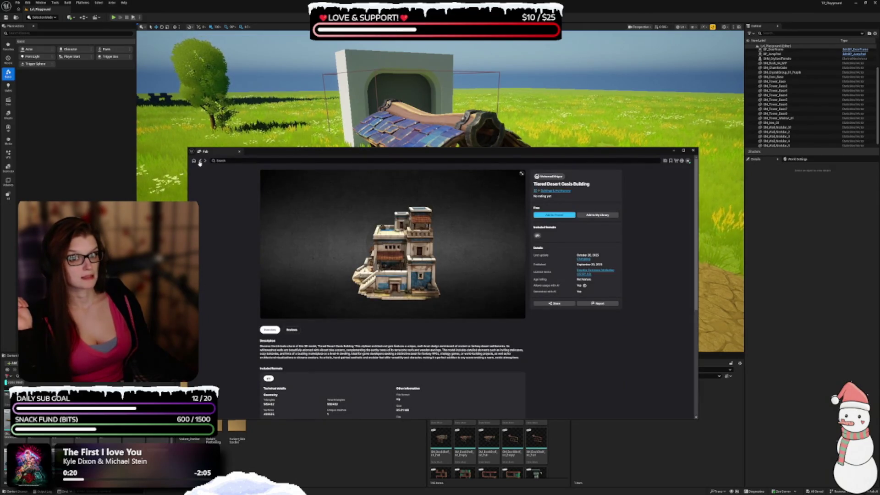
pyautogui.click(199, 162)
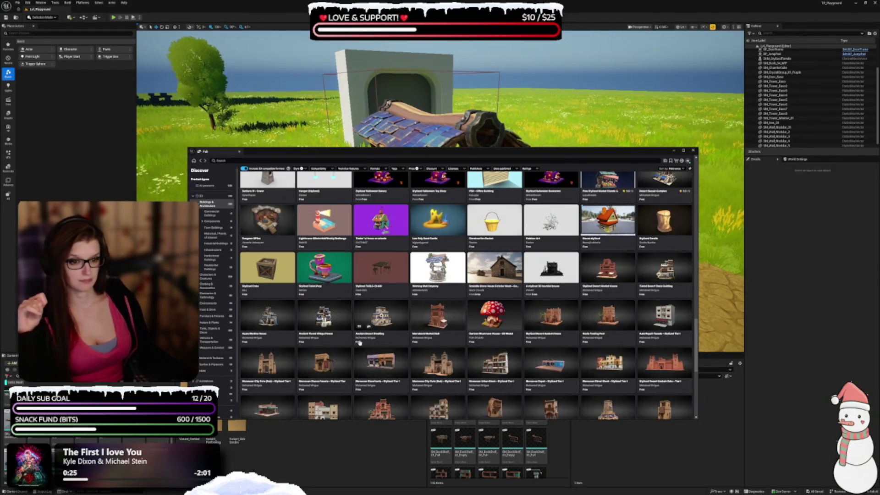
pyautogui.click(282, 361)
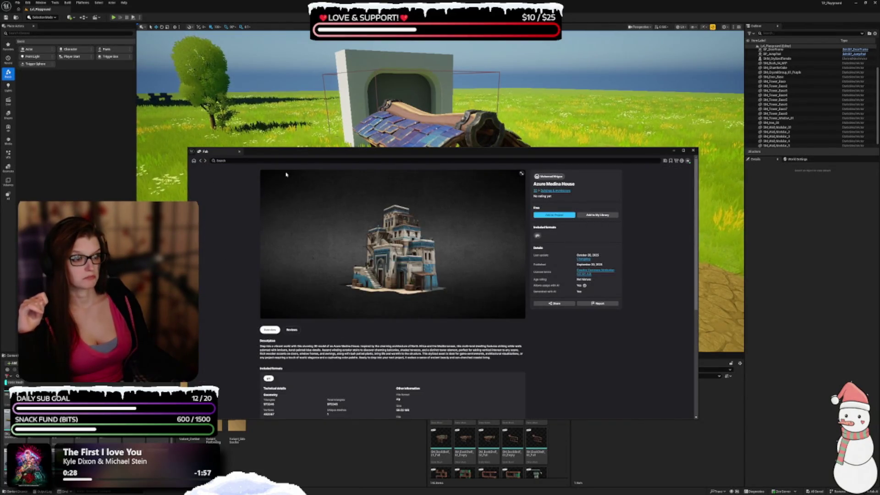
pyautogui.click(200, 161)
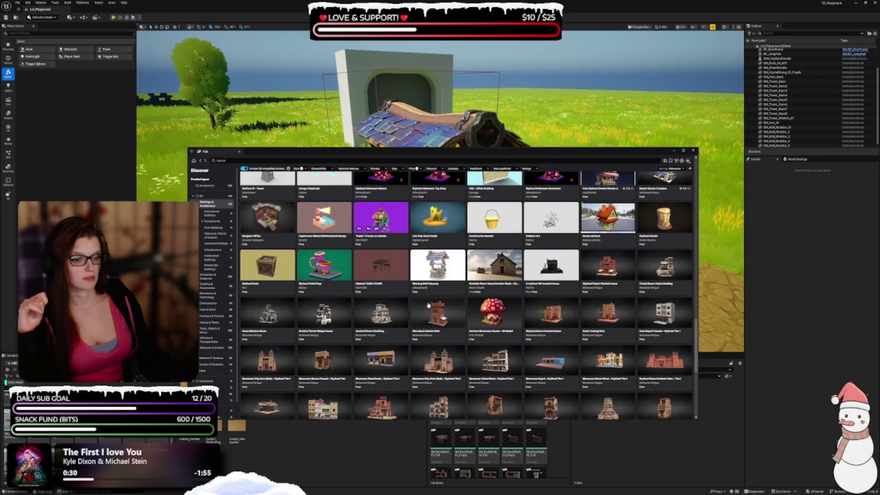
pyautogui.click(457, 338)
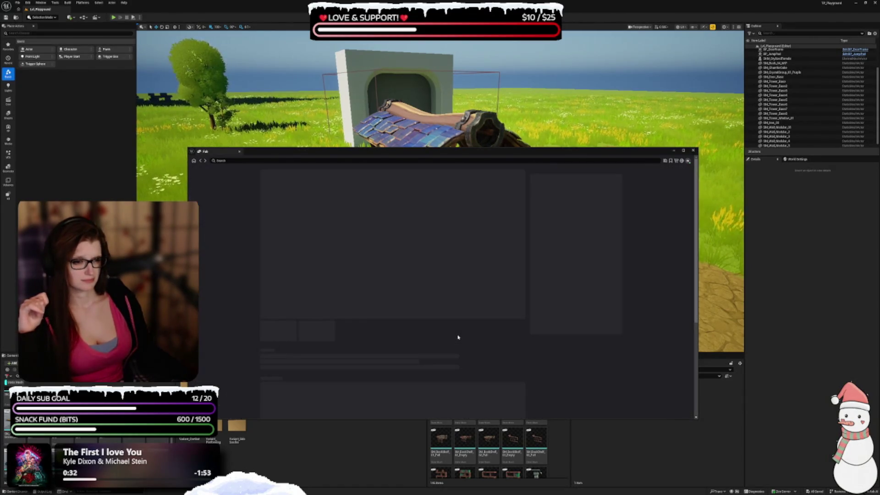
pyautogui.click(200, 161)
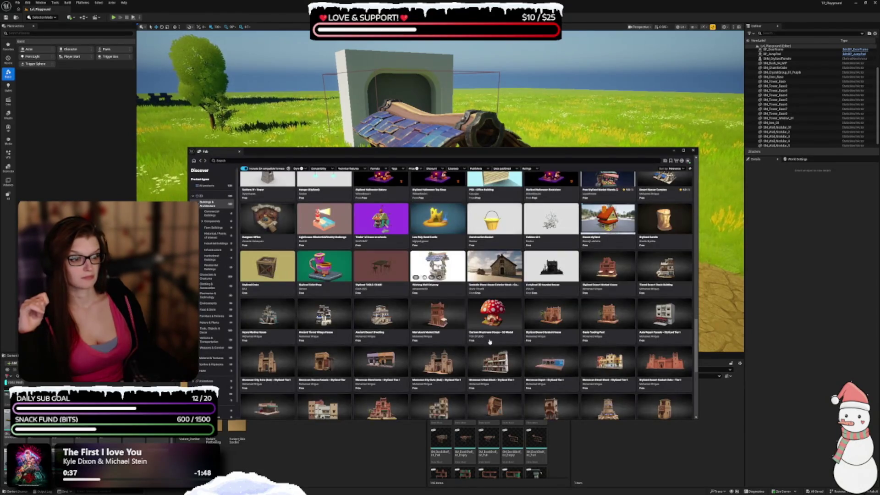
pyautogui.scroll(-1, 365, 304)
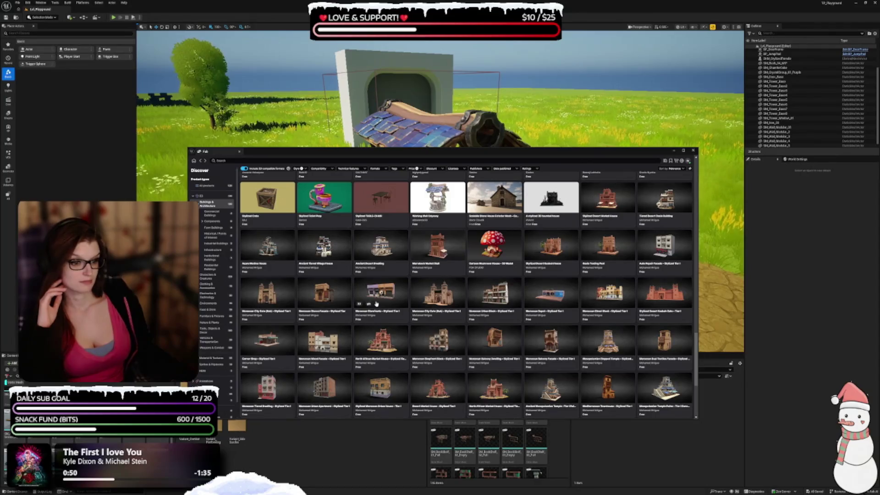
pyautogui.scroll(-1, 375, 303)
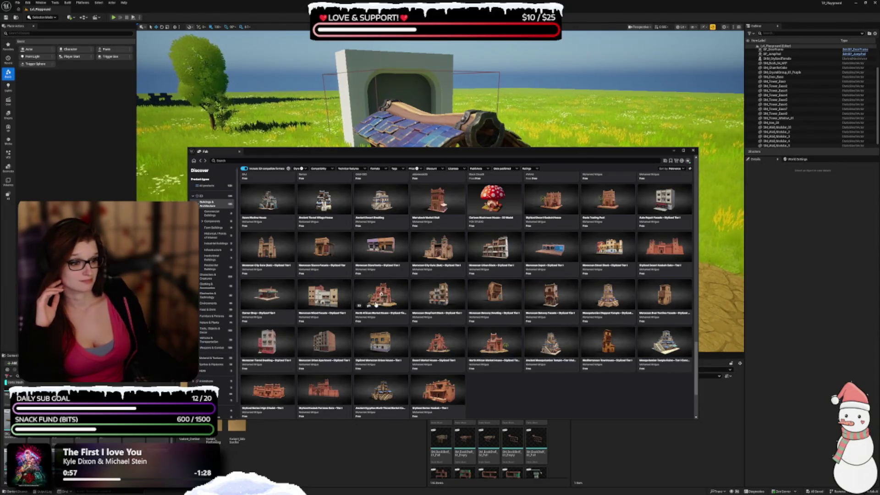
pyautogui.scroll(-5, 375, 306)
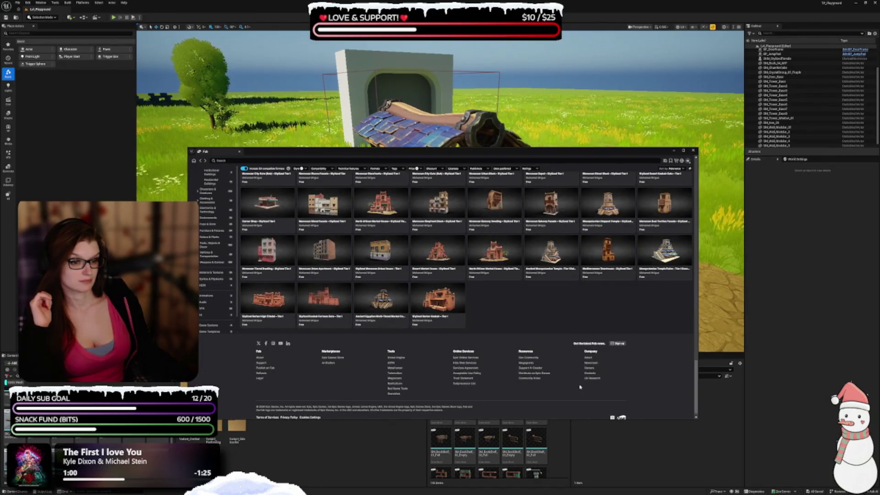
pyautogui.scroll(5, 550, 340)
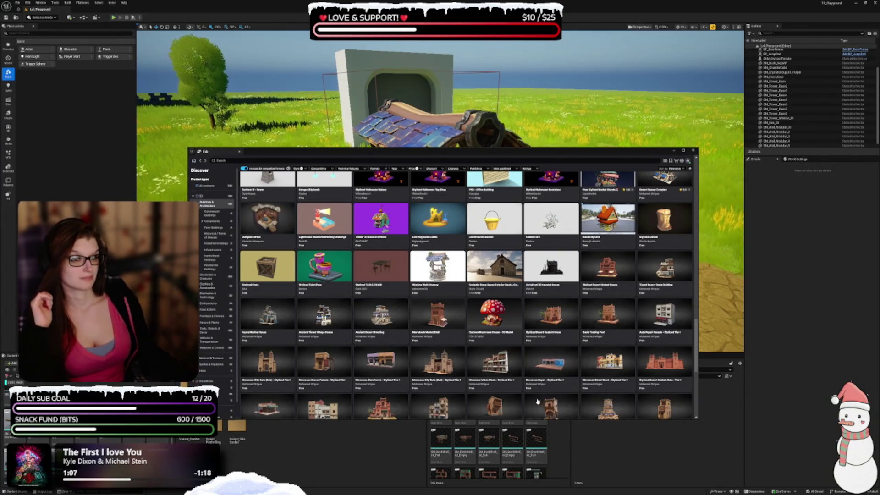
pyautogui.scroll(1, 328, 344)
pyautogui.scroll(1, 328, 344)
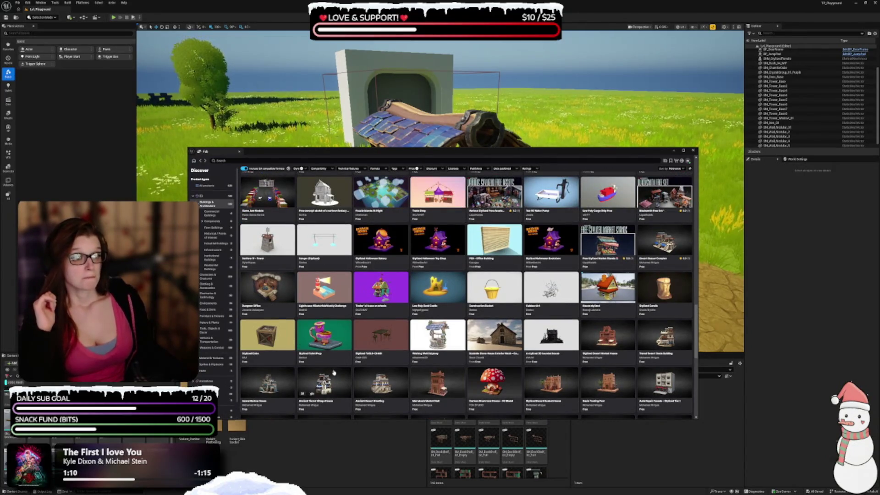
pyautogui.scroll(3, 332, 371)
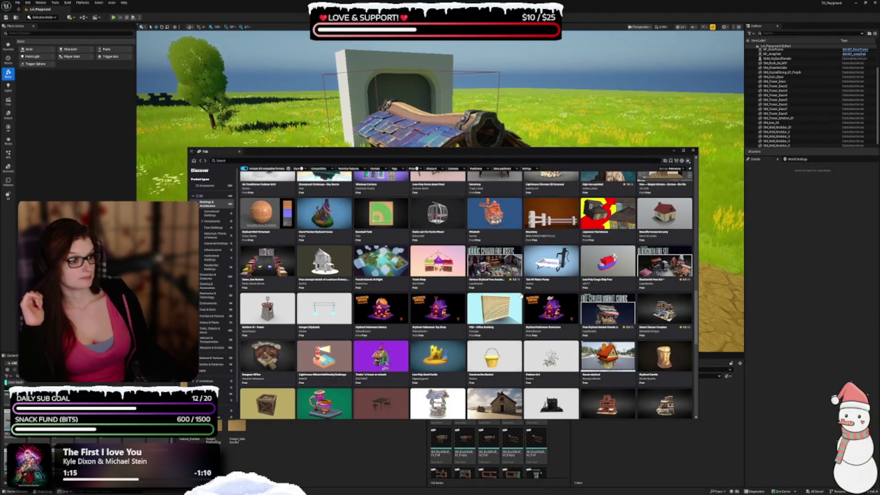
pyautogui.click(672, 271)
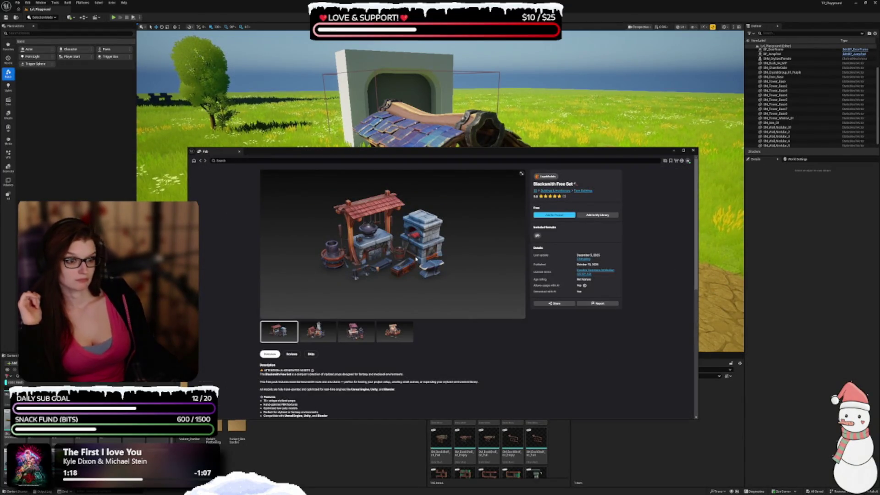
# Step: Enlarge the Blacksmith Free Set image and page forward three times to the wooden-beamed forge
pyautogui.click(521, 173)
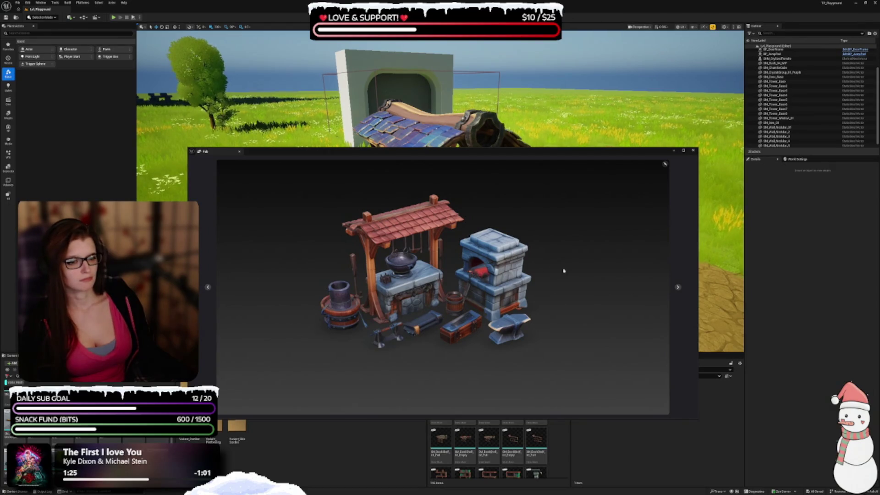
pyautogui.click(678, 287)
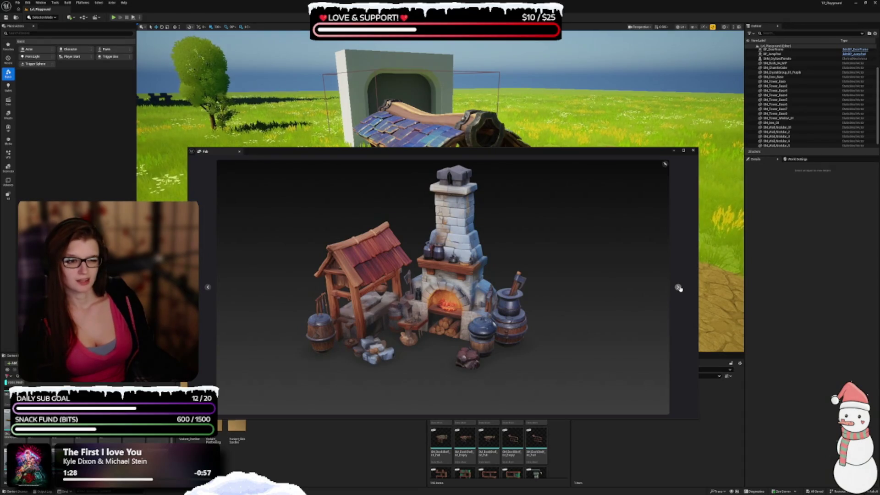
pyautogui.click(677, 287)
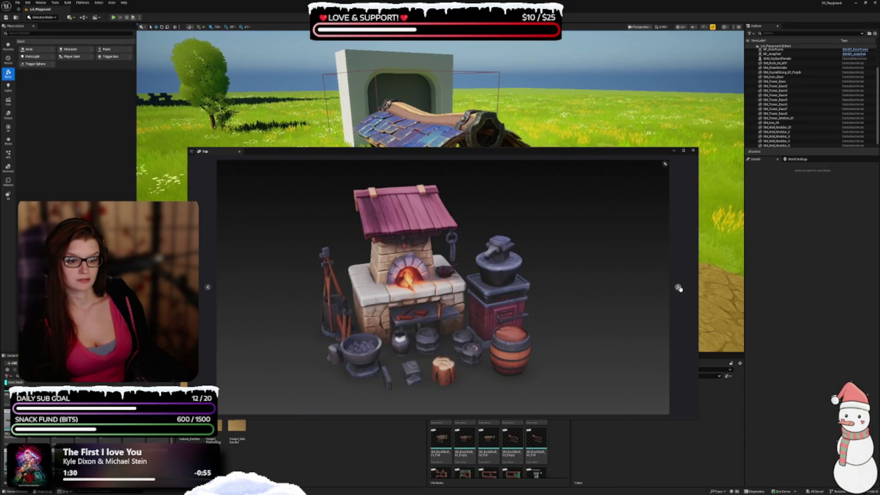
pyautogui.click(678, 287)
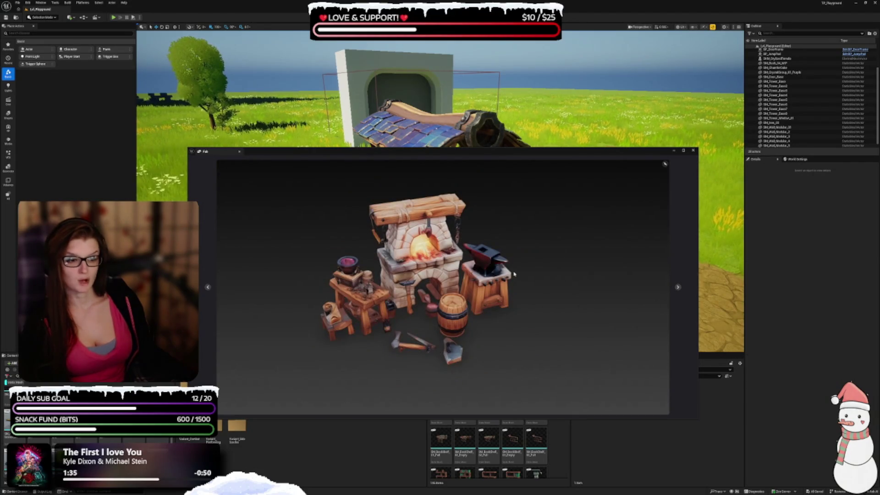
pyautogui.moveTo(490, 154); pyautogui.dragTo(615, 193)
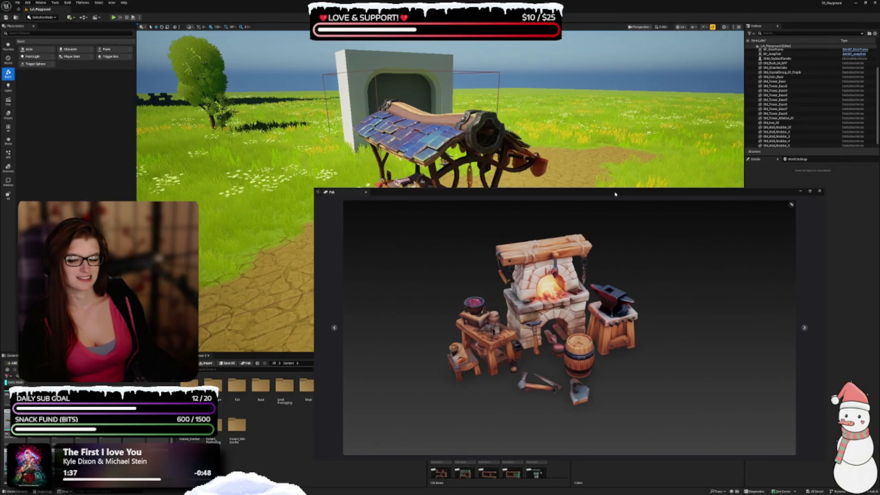
# Step: Turn the level view toward the tower and move the Fab window to the lower right
pyautogui.moveTo(458, 137); pyautogui.dragTo(458, 115)
pyautogui.moveTo(458, 184)
pyautogui.mouseDown()
pyautogui.moveTo(366, 183)
pyautogui.moveTo(440, 183)
pyautogui.moveTo(426, 170)
pyautogui.mouseUp()
pyautogui.moveTo(165, 7)
pyautogui.mouseDown()
pyautogui.moveTo(554, 203)
pyautogui.moveTo(571, 198)
pyautogui.mouseUp()
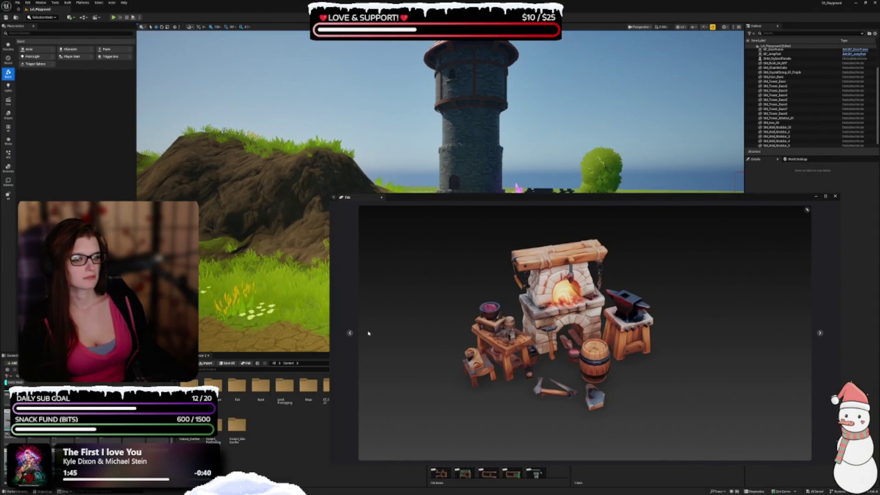
# Step: Step back two gallery images to the stone chimney forge and close the enlarged viewer
pyautogui.click(350, 333)
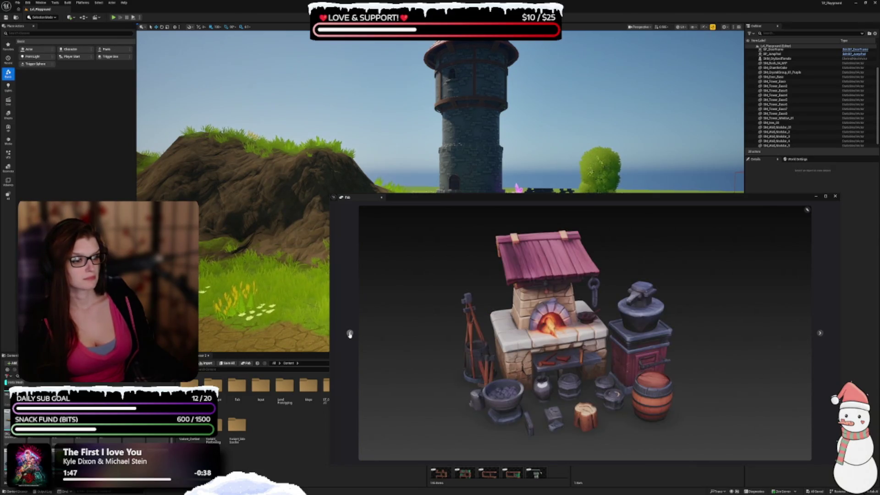
pyautogui.click(349, 334)
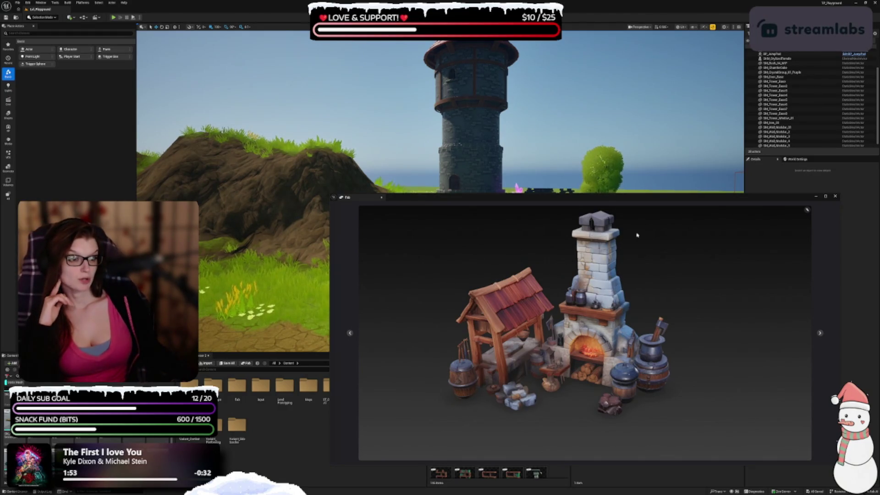
pyautogui.click(825, 235)
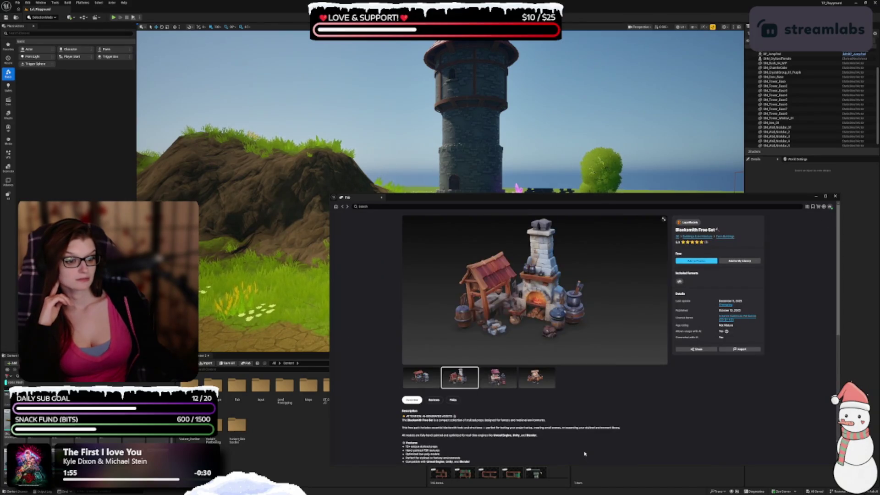
# Step: Scroll through the Blacksmith Free Set page, then go back to the Discover asset grid
pyautogui.scroll(-2, 562, 418)
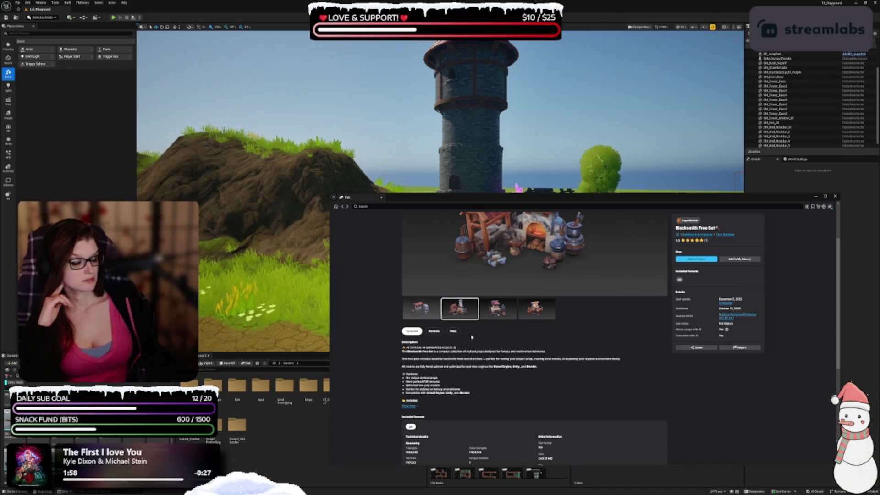
pyautogui.scroll(-3, 495, 359)
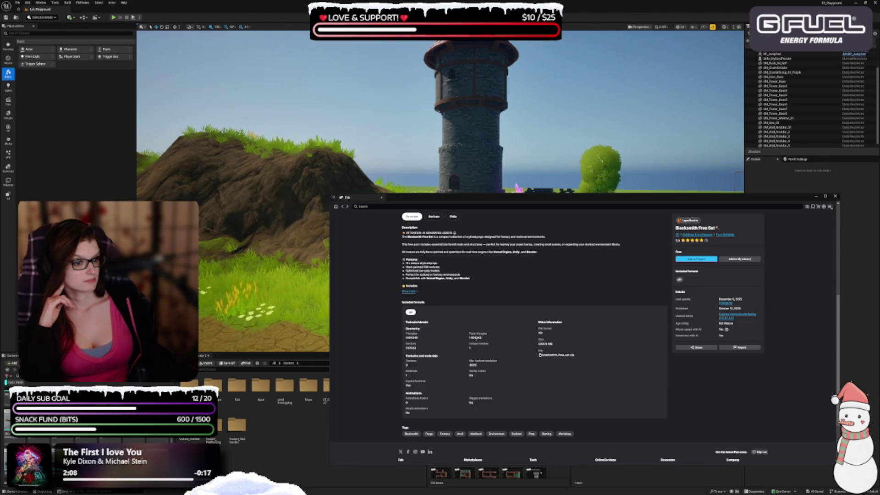
pyautogui.scroll(4, 526, 345)
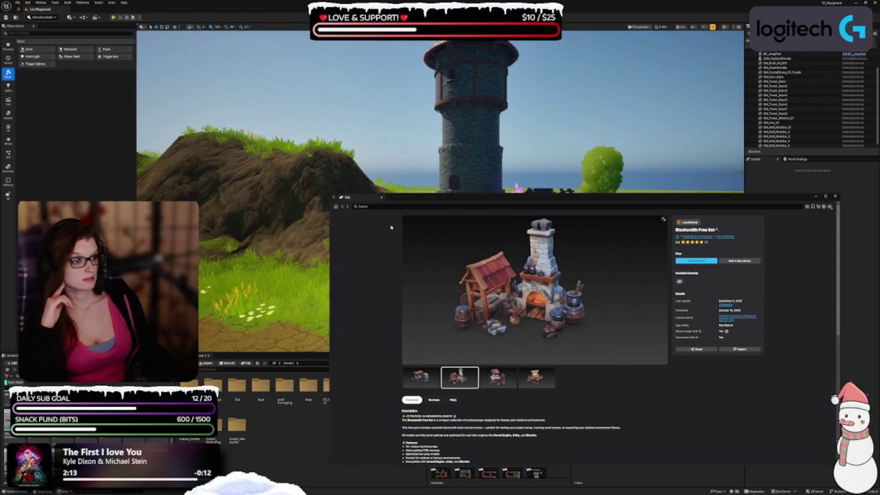
pyautogui.click(343, 206)
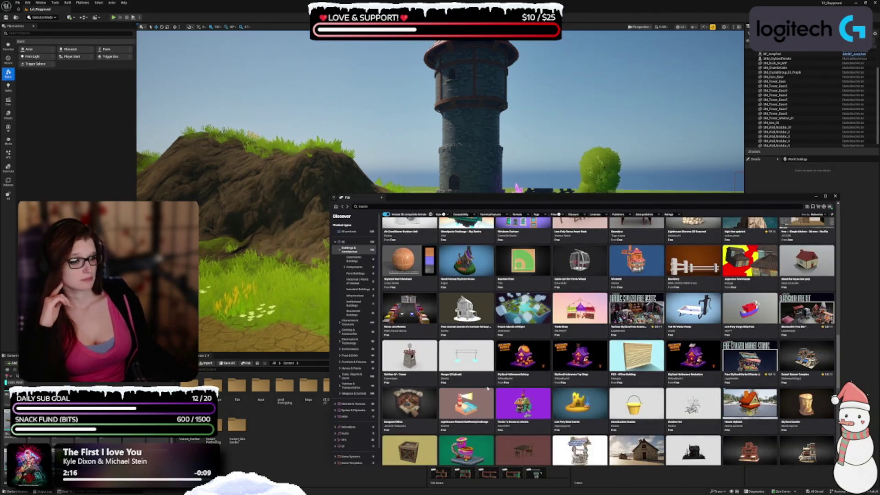
pyautogui.moveTo(482, 388)
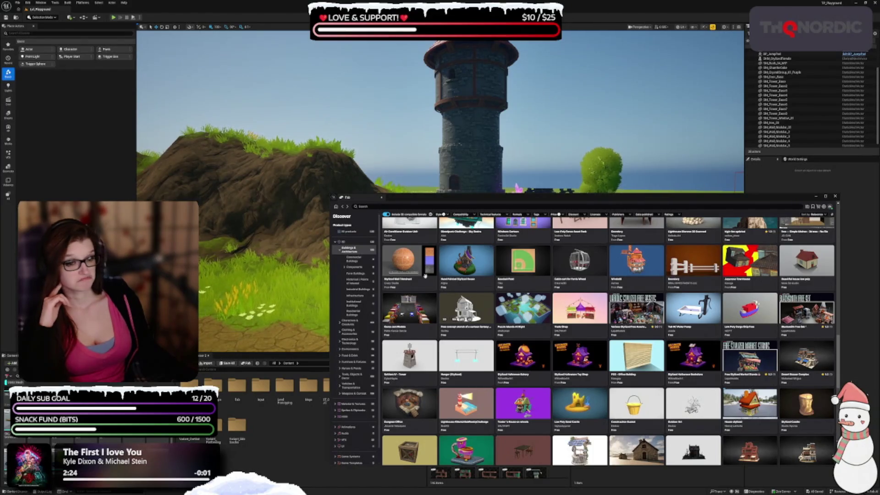
# Step: Filter the Fab assets by Components, then Nature & Plants, and scroll the results
pyautogui.click(353, 268)
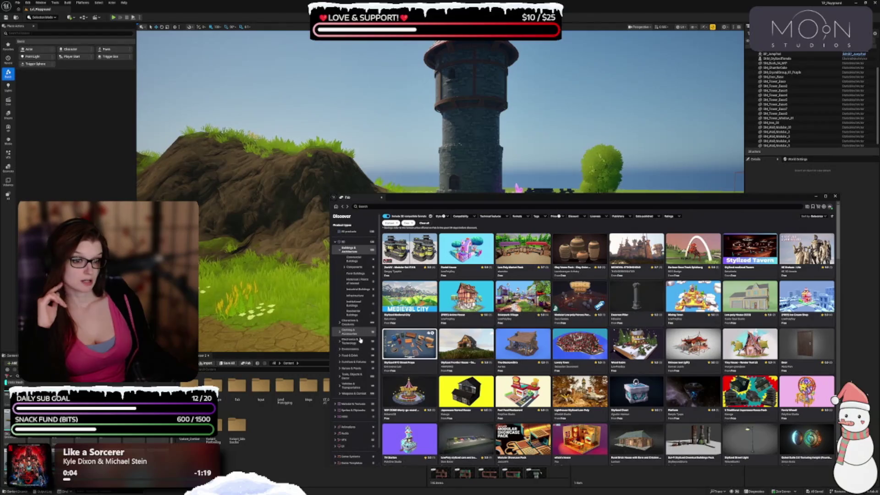
pyautogui.click(357, 369)
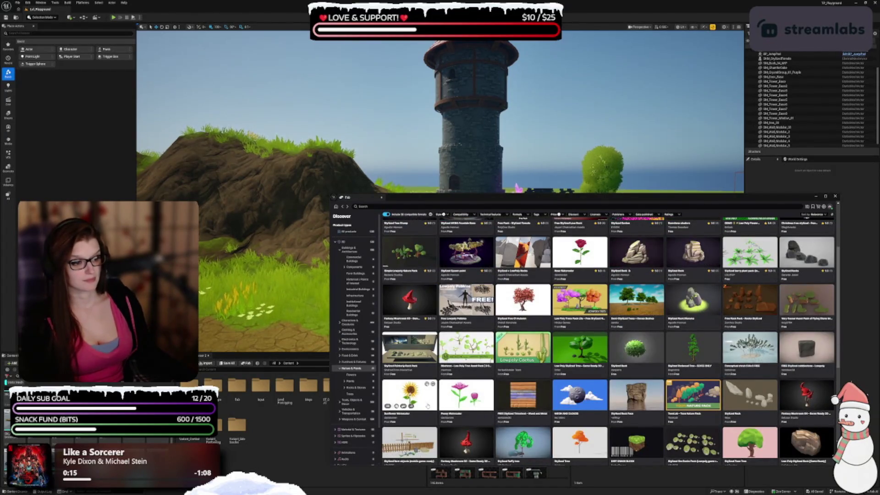
pyautogui.scroll(-3, 458, 362)
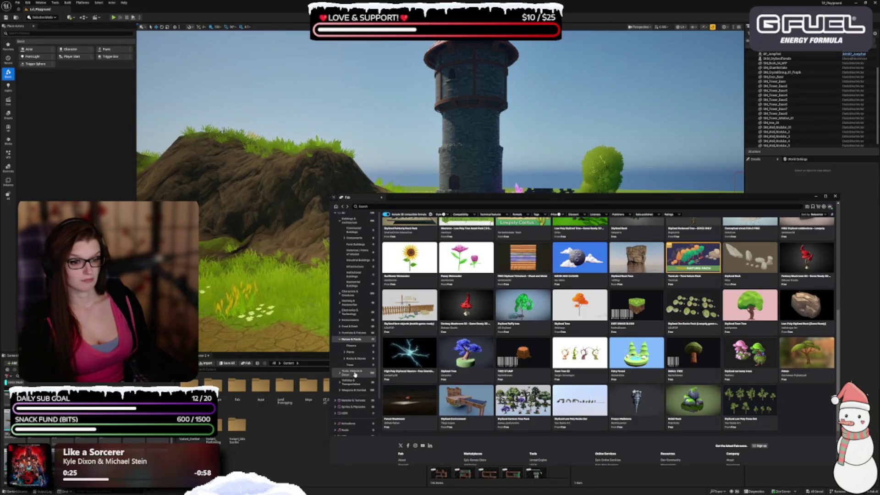
# Step: Show the Tools, Objects & Decor assets and briefly view the Stylized Column, ancient ruins page
pyautogui.click(355, 375)
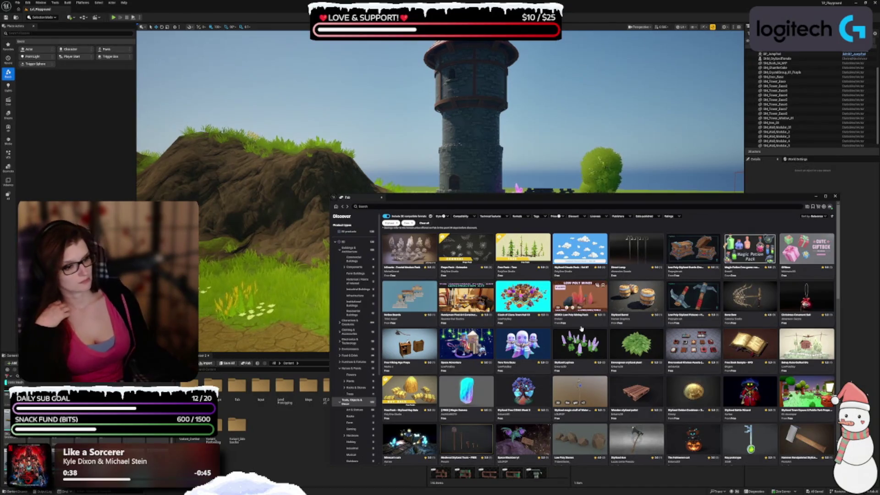
pyautogui.scroll(-10, 592, 327)
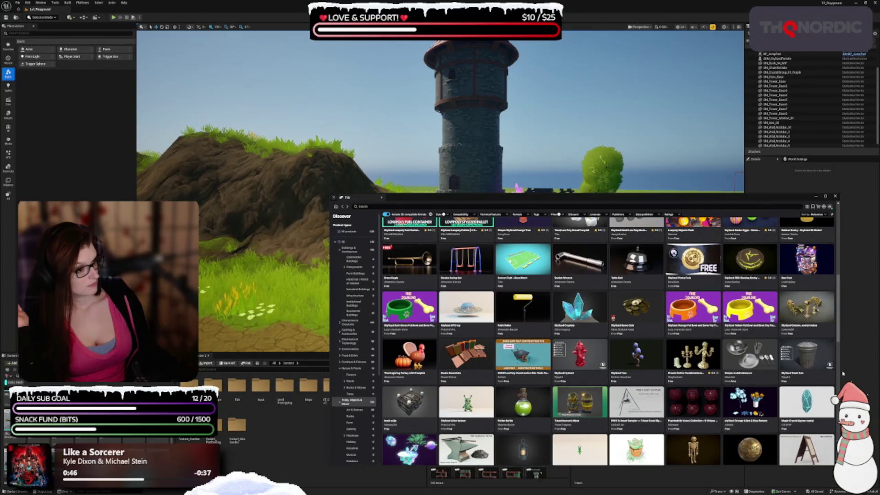
pyautogui.click(809, 310)
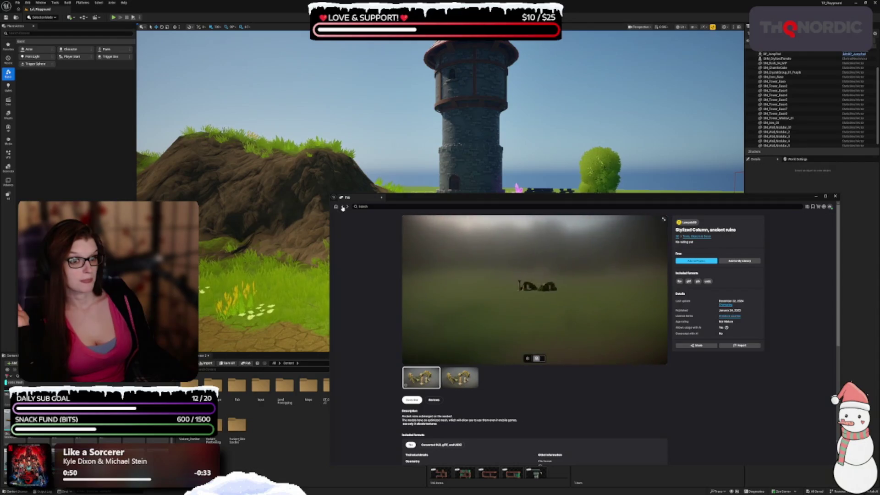
pyautogui.hotkey('alt', 'Left')
# Step: Scroll further through the results, return to Discover, and open My Library
pyautogui.scroll(-4, 556, 387)
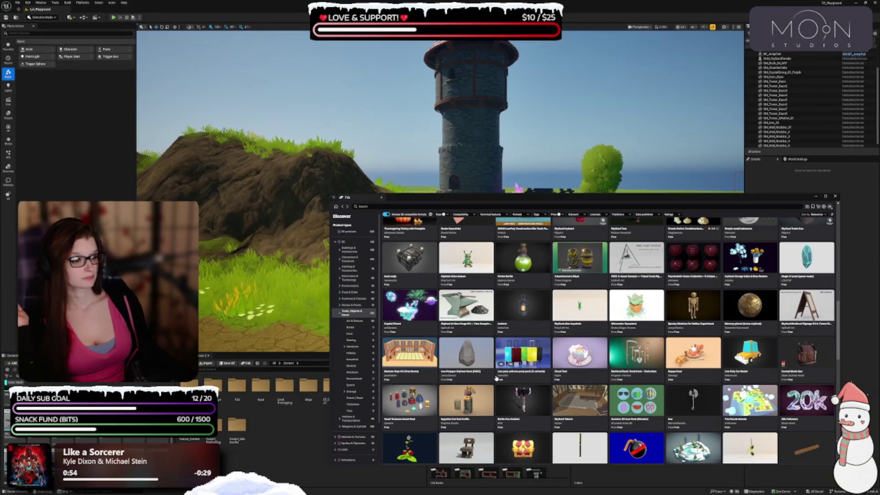
pyautogui.scroll(-2, 498, 381)
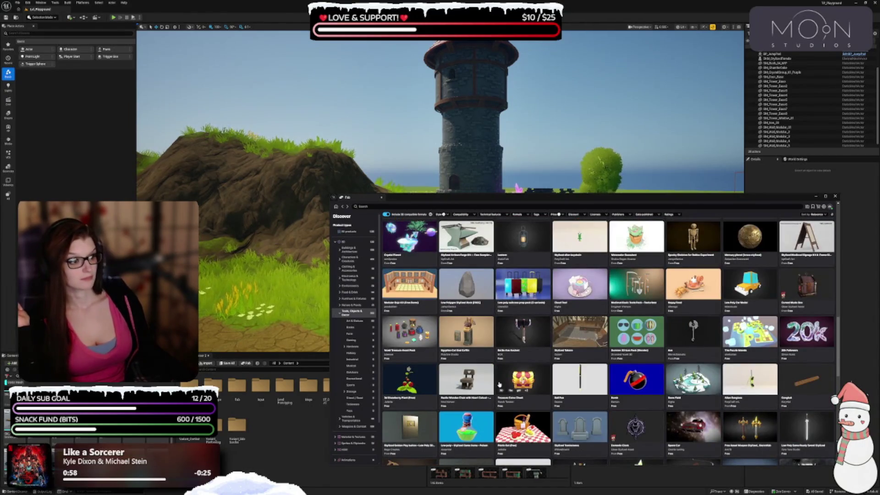
pyautogui.scroll(-4, 499, 384)
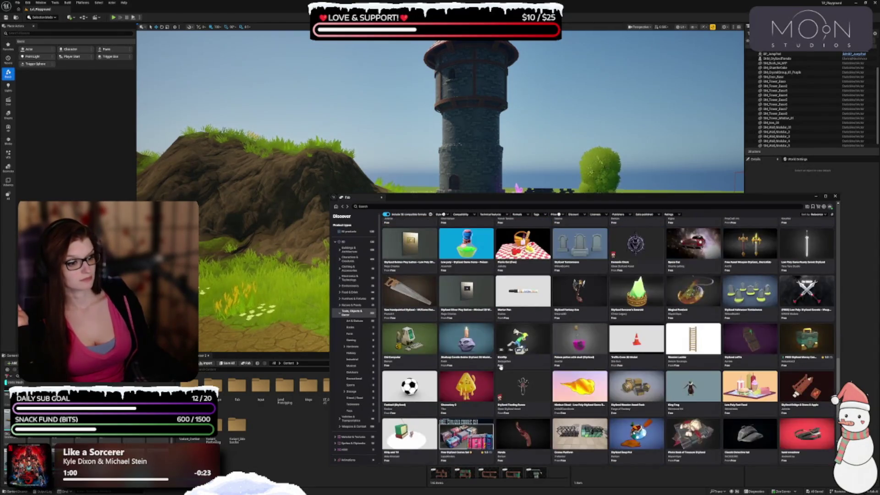
pyautogui.scroll(-3, 499, 367)
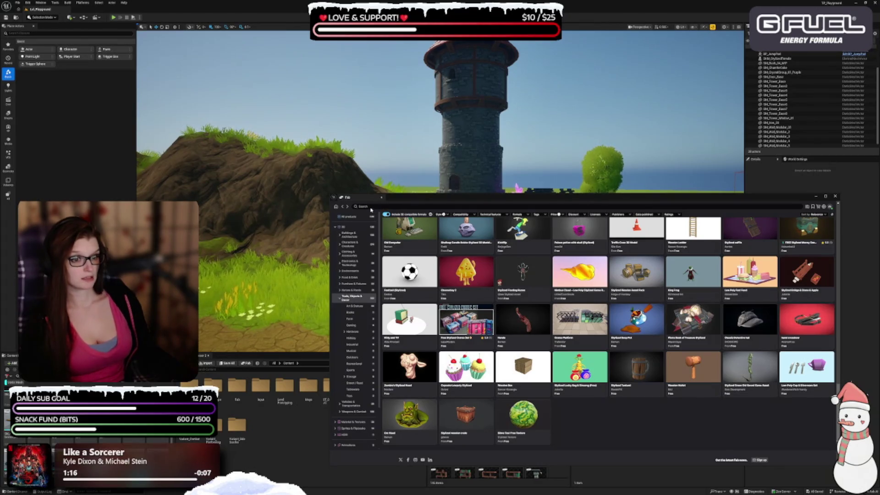
pyautogui.click(338, 207)
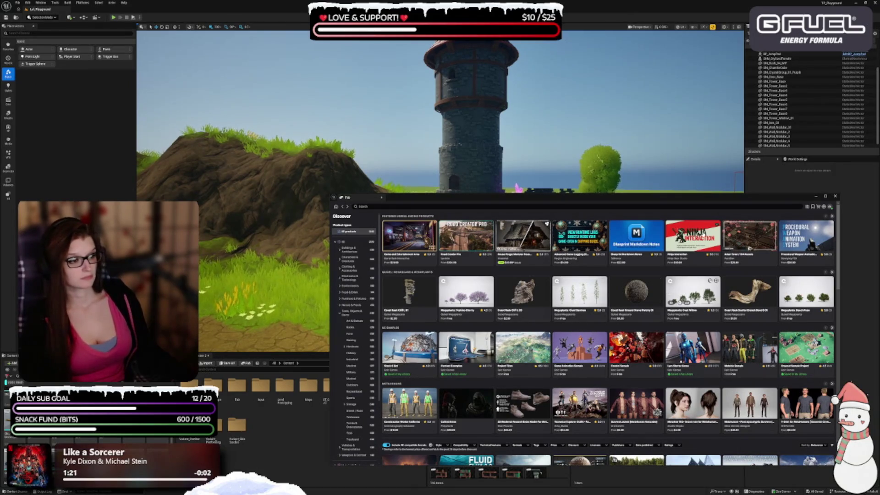
pyautogui.click(812, 207)
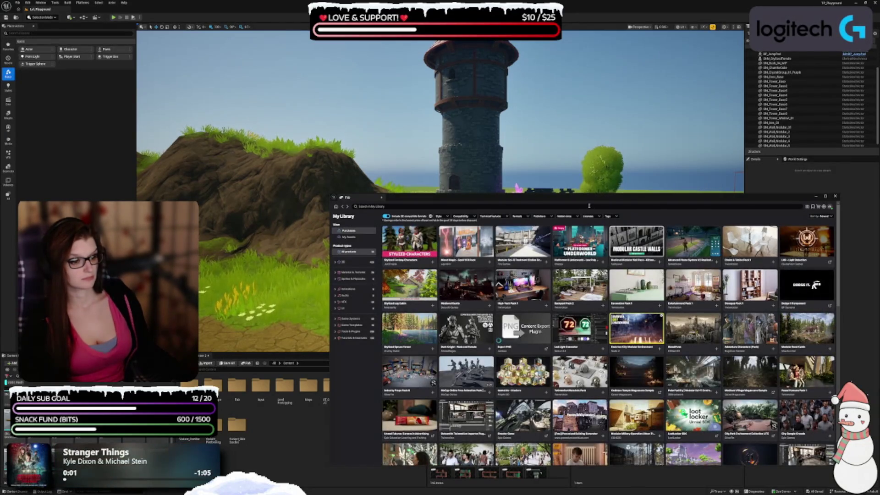
# Step: Move the My Library window up and to the left and scroll through the owned packs
pyautogui.moveTo(585, 201); pyautogui.dragTo(498, 190)
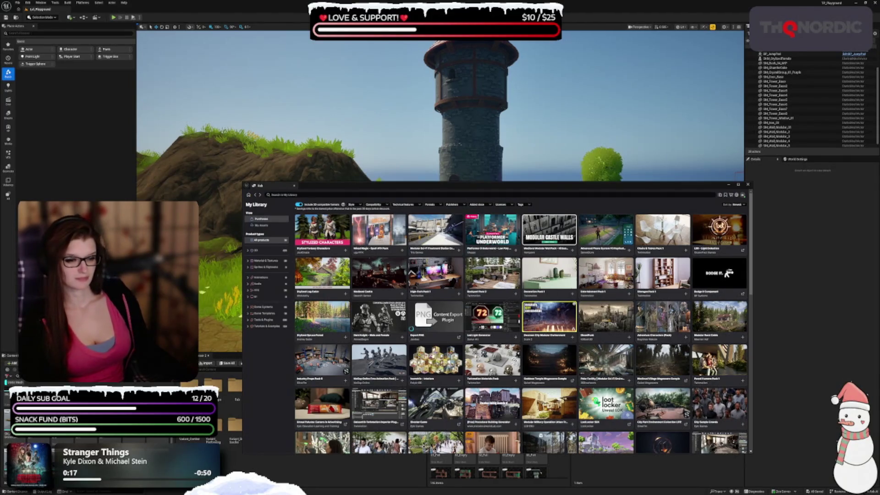
pyautogui.moveTo(481, 185); pyautogui.dragTo(459, 158)
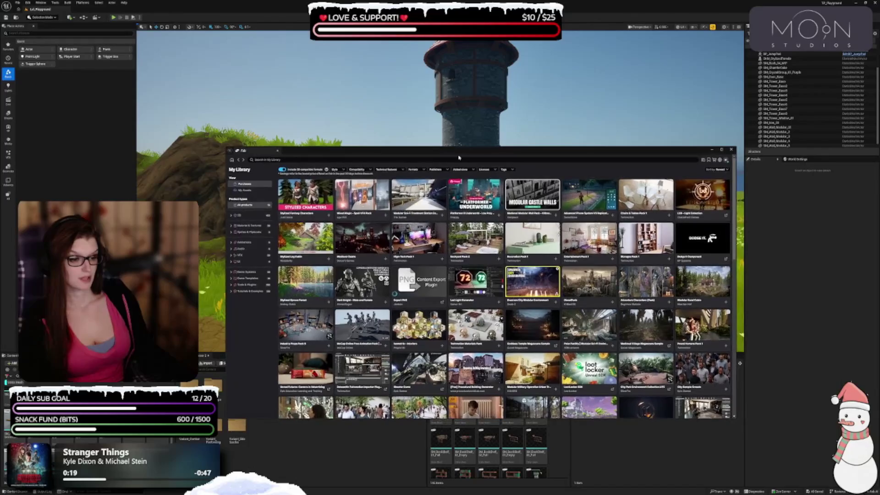
pyautogui.scroll(-3, 457, 291)
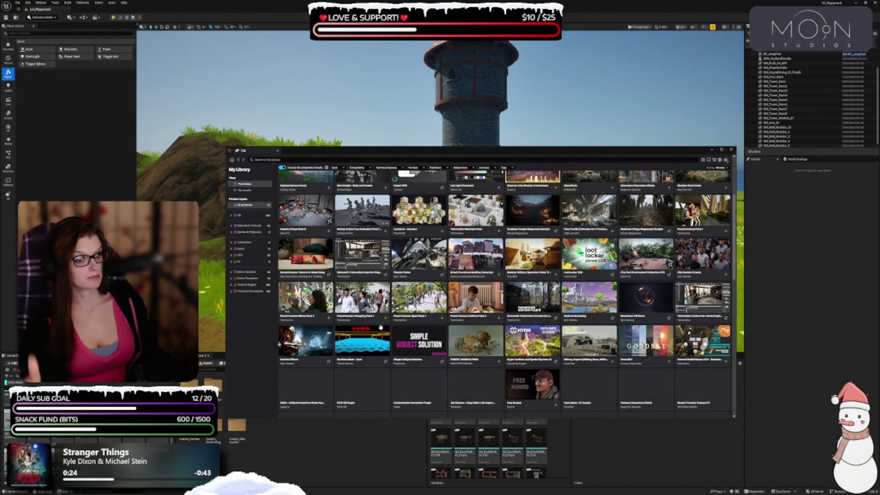
pyautogui.scroll(-1, 381, 397)
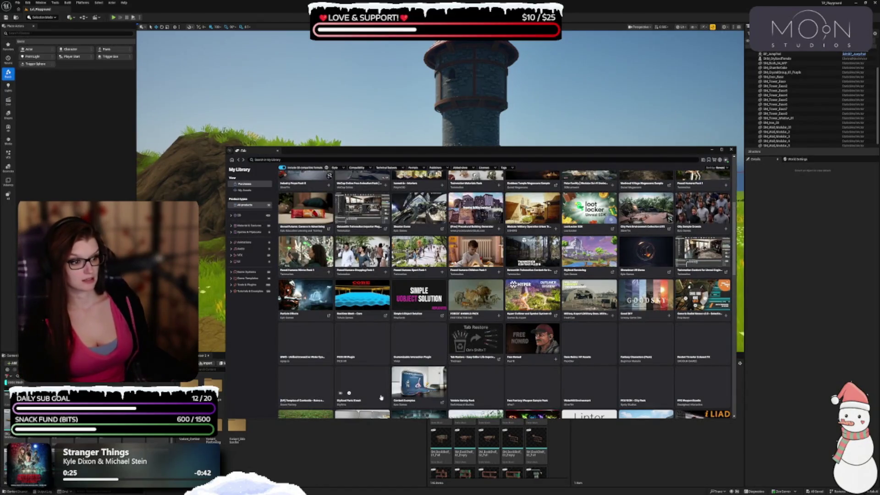
pyautogui.scroll(-2, 341, 323)
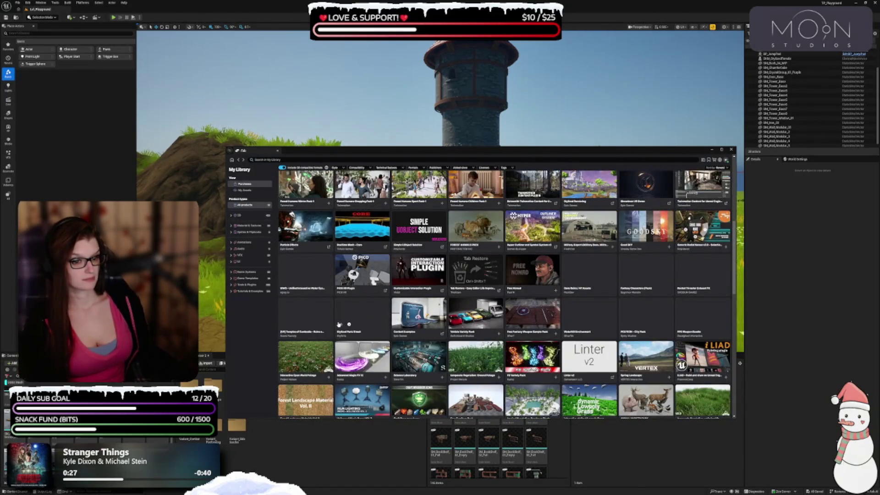
pyautogui.scroll(-3, 334, 330)
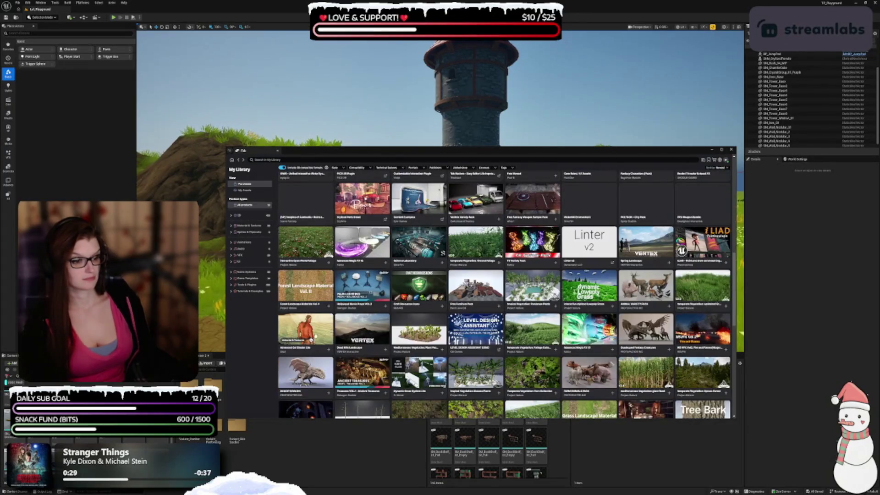
pyautogui.scroll(-2, 327, 323)
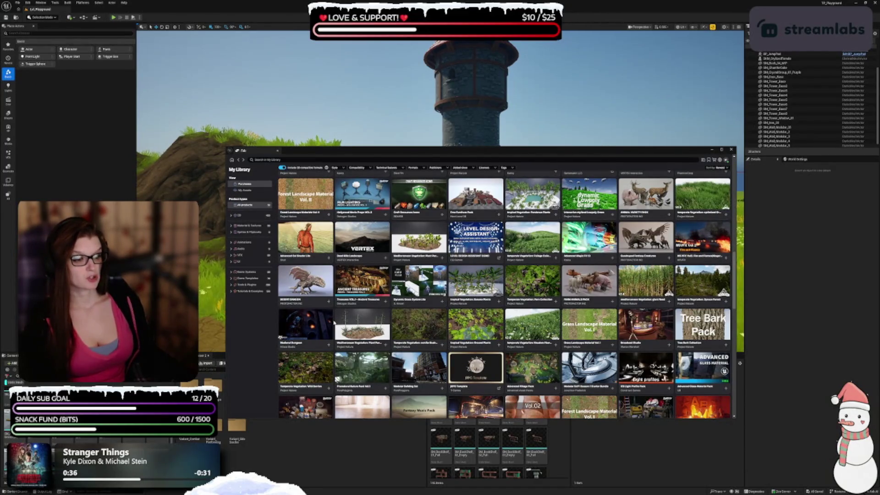
# Step: Open the Medieval Dungeon page and view its previews up to the blue-window dungeon room
pyautogui.click(320, 330)
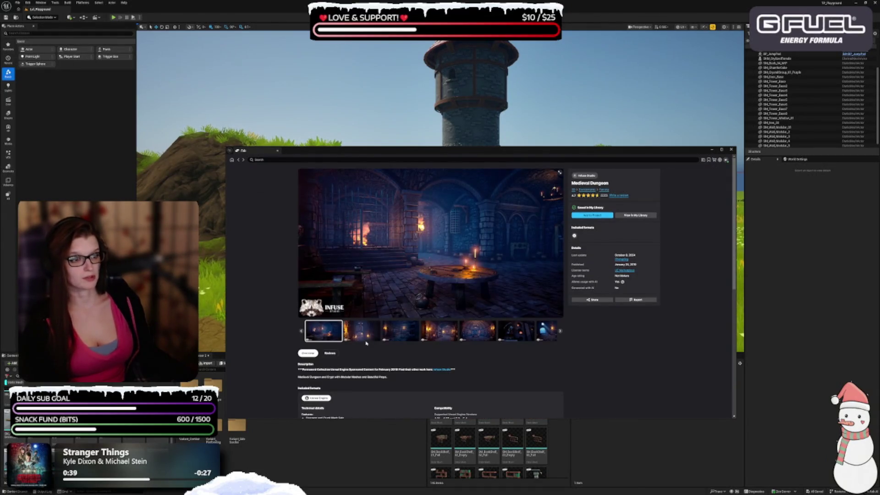
pyautogui.click(365, 329)
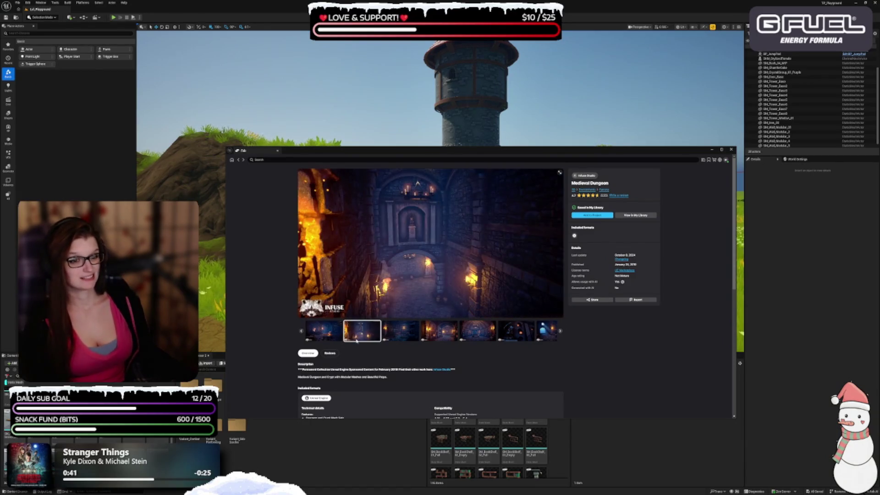
pyautogui.click(393, 340)
pyautogui.click(443, 337)
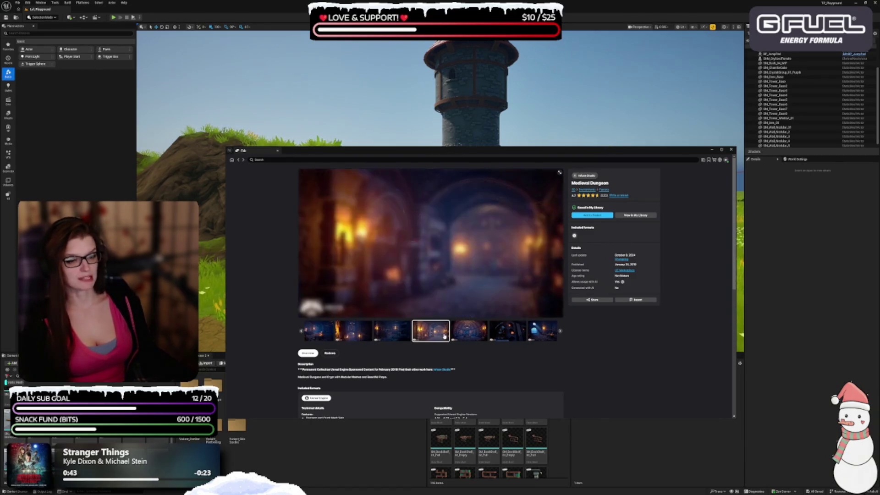
pyautogui.click(468, 338)
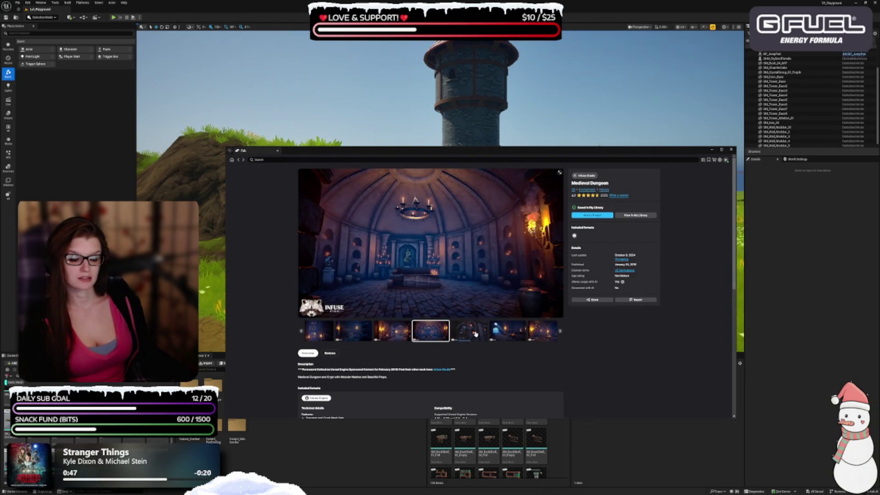
pyautogui.click(470, 338)
pyautogui.click(467, 338)
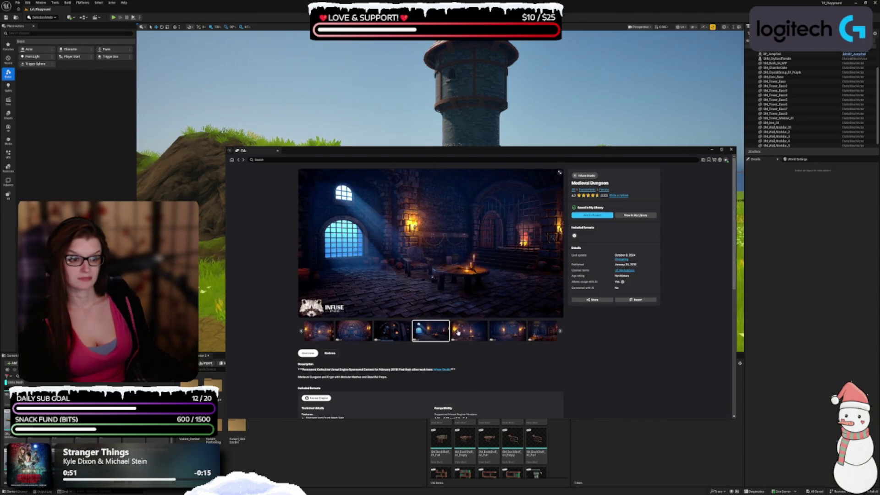
# Step: Keep advancing through the dungeon screenshots until the first one returns, then enlarge it
pyautogui.click(469, 334)
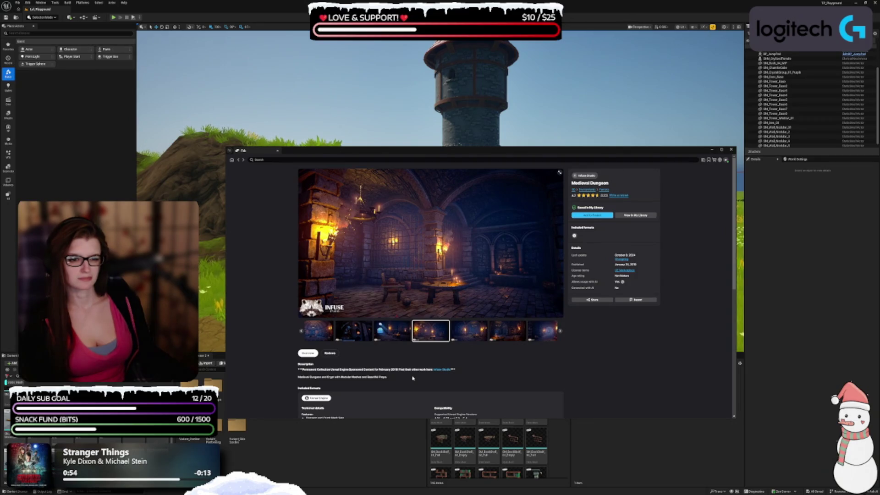
pyautogui.click(470, 337)
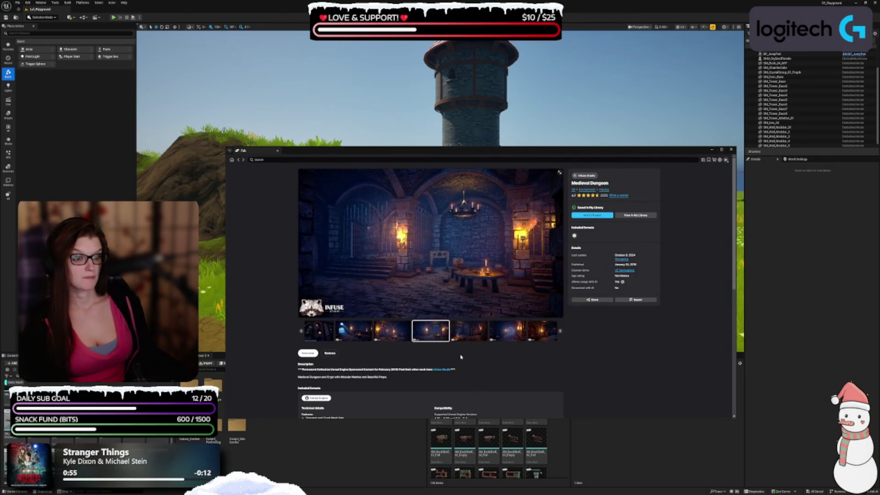
pyautogui.click(469, 330)
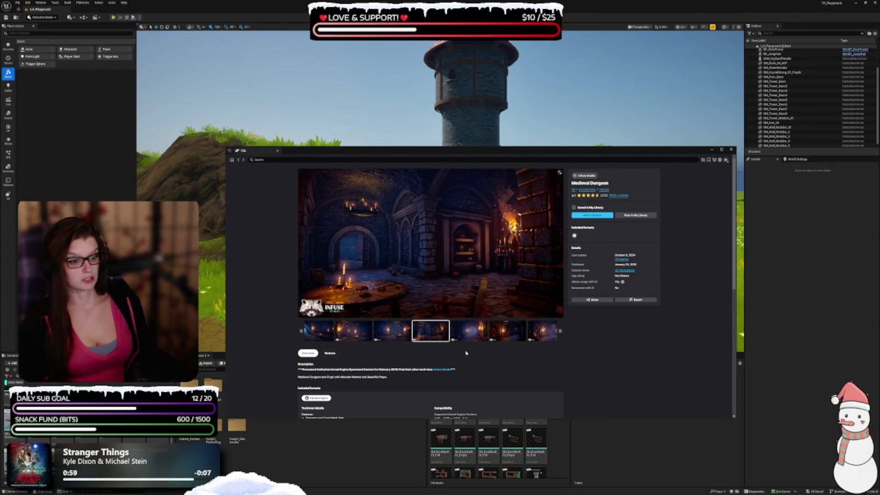
pyautogui.click(472, 339)
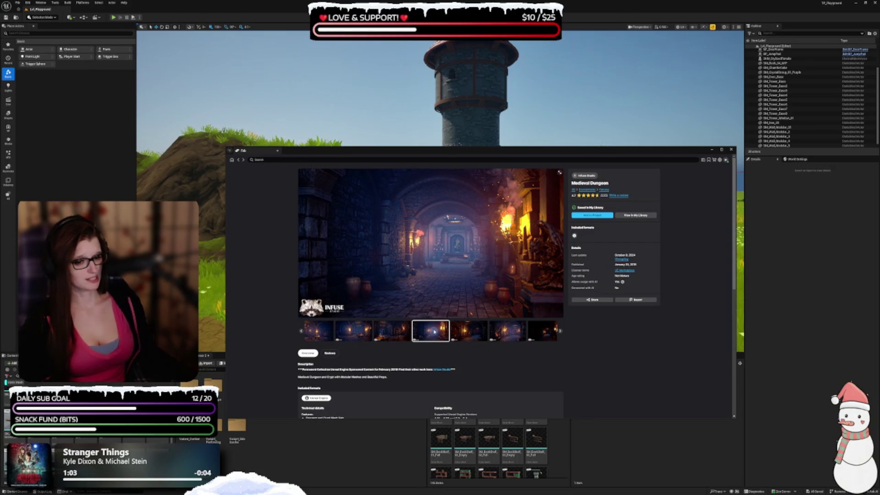
pyautogui.scroll(-2, 373, 312)
pyautogui.scroll(2, 373, 325)
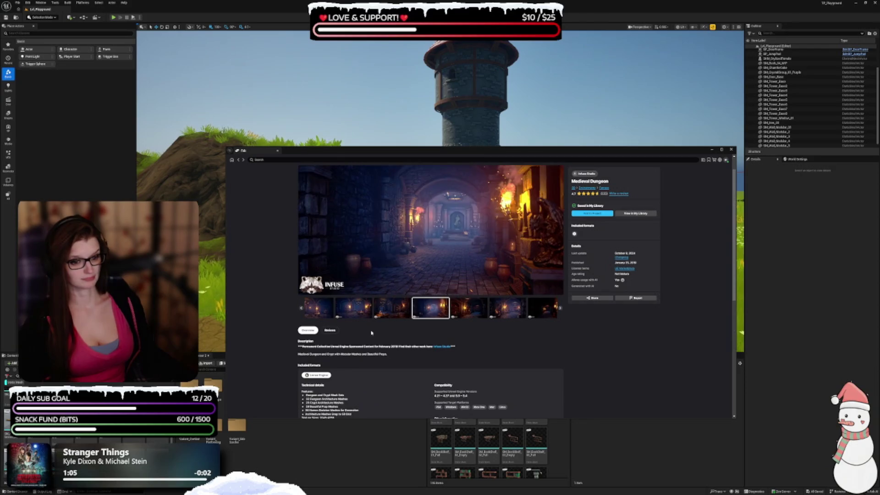
pyautogui.click(456, 313)
pyautogui.click(485, 320)
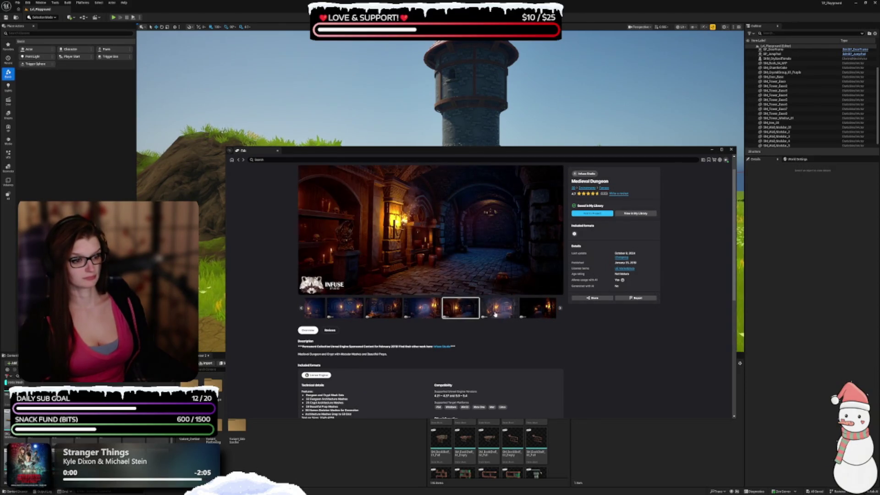
pyautogui.click(526, 315)
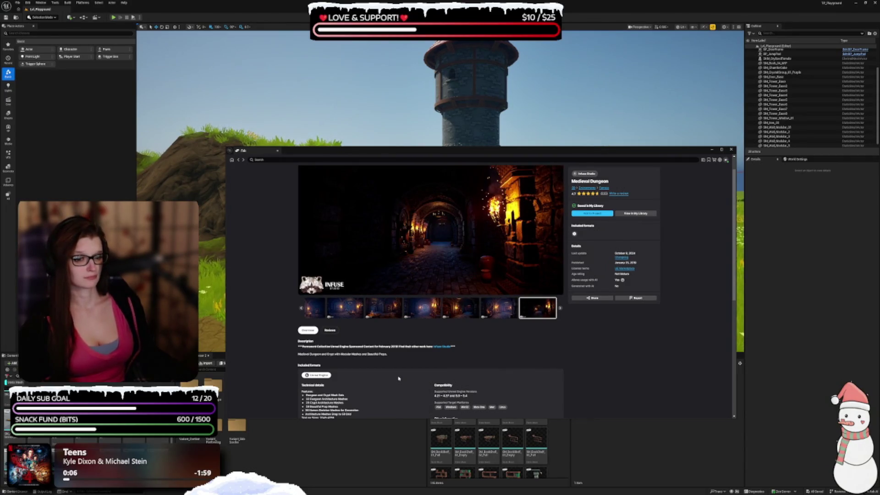
pyautogui.click(560, 308)
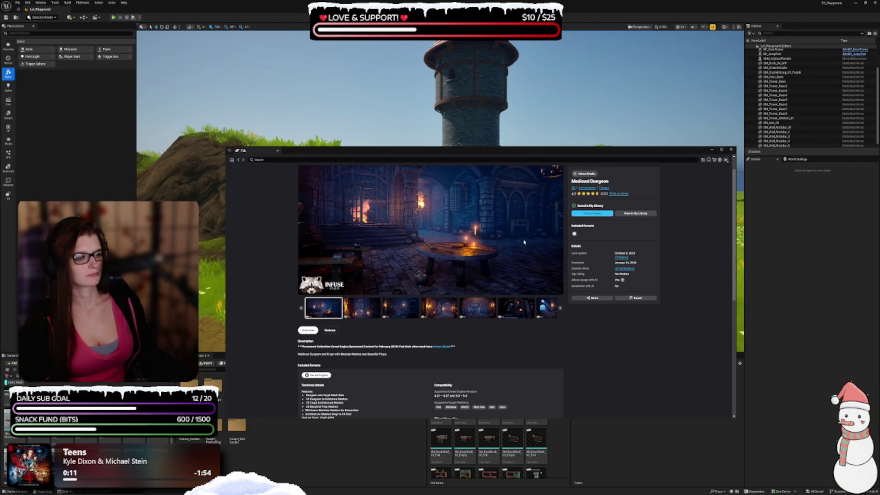
pyautogui.click(559, 172)
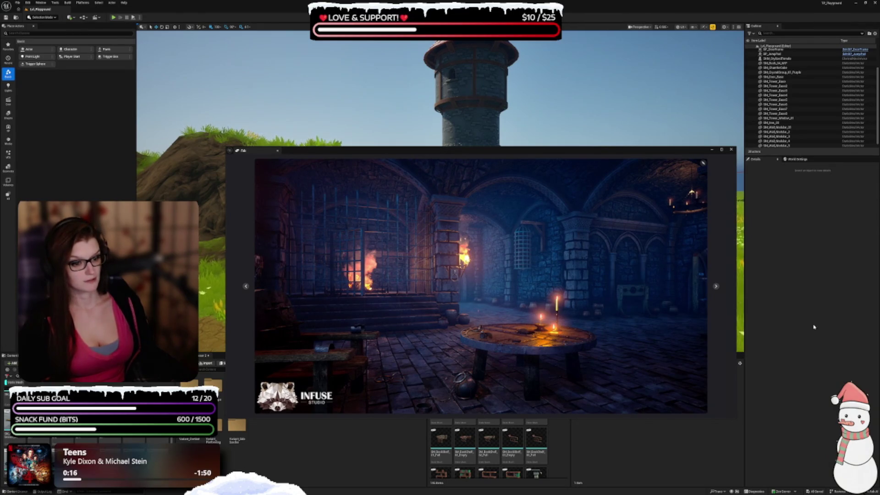
# Step: Page through seven enlarged dungeon screenshots to the vaulted torch-lit hall, then close the viewer and go back
pyautogui.click(716, 286)
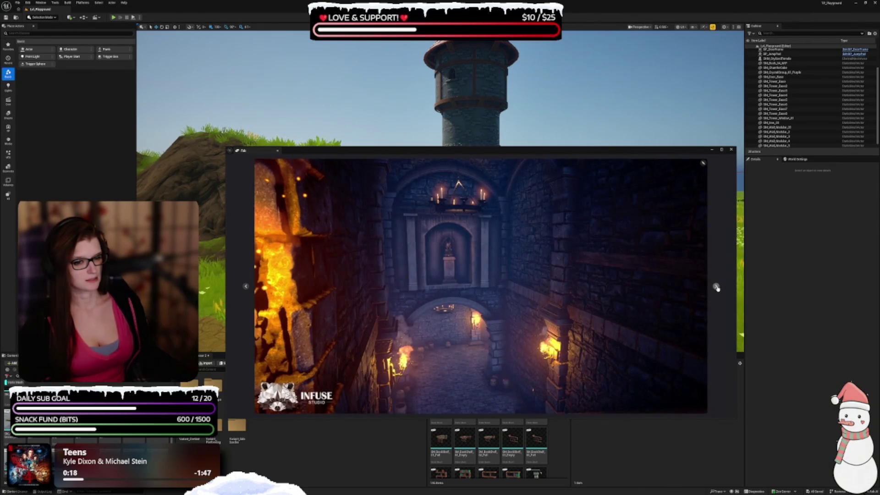
pyautogui.click(715, 287)
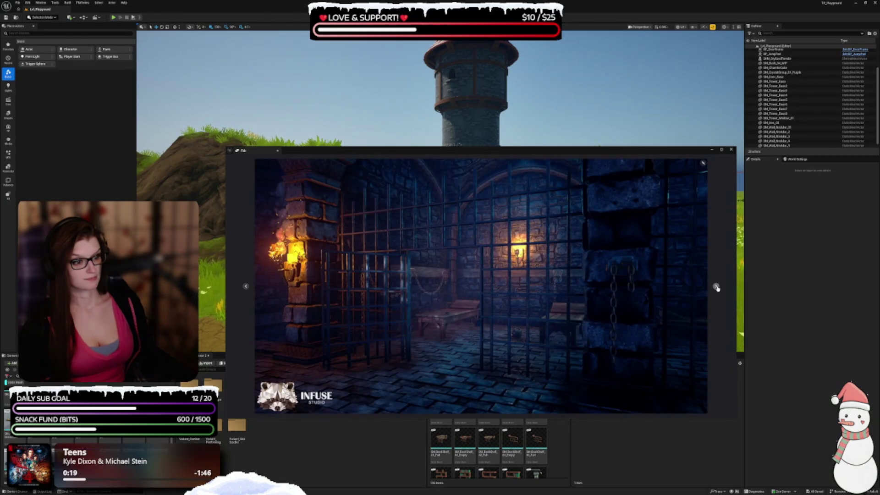
pyautogui.click(716, 287)
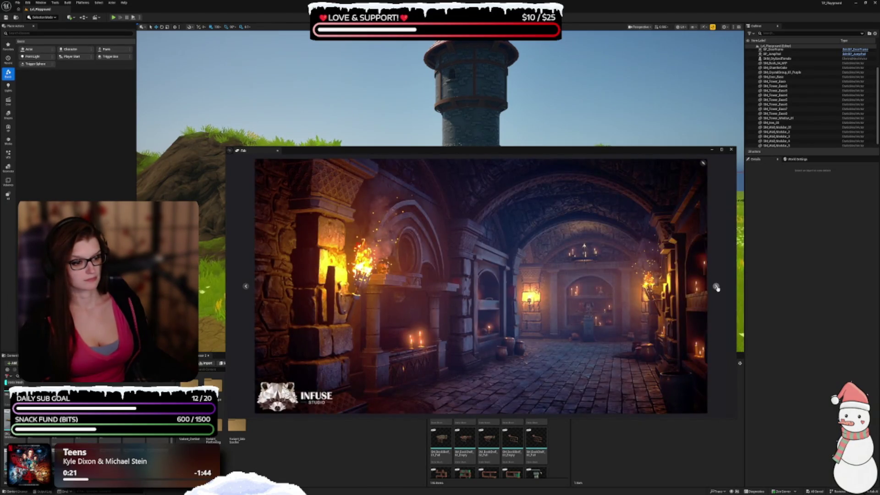
pyautogui.click(716, 287)
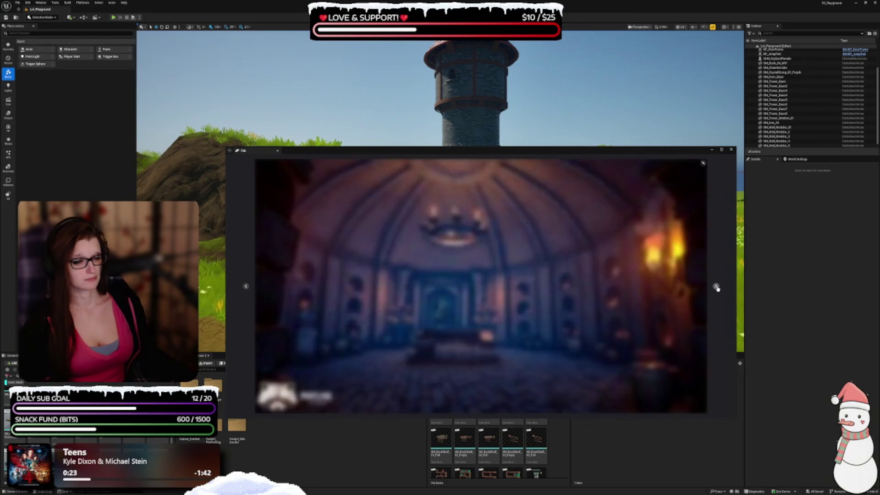
pyautogui.click(716, 288)
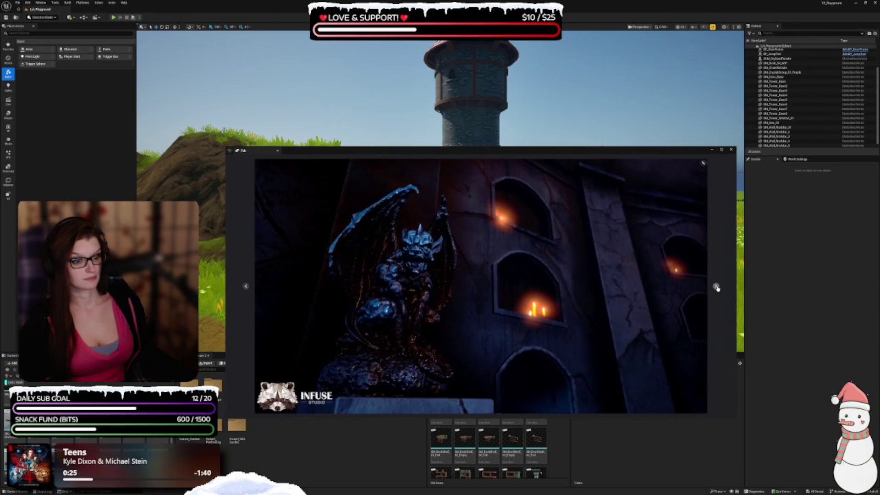
pyautogui.click(716, 287)
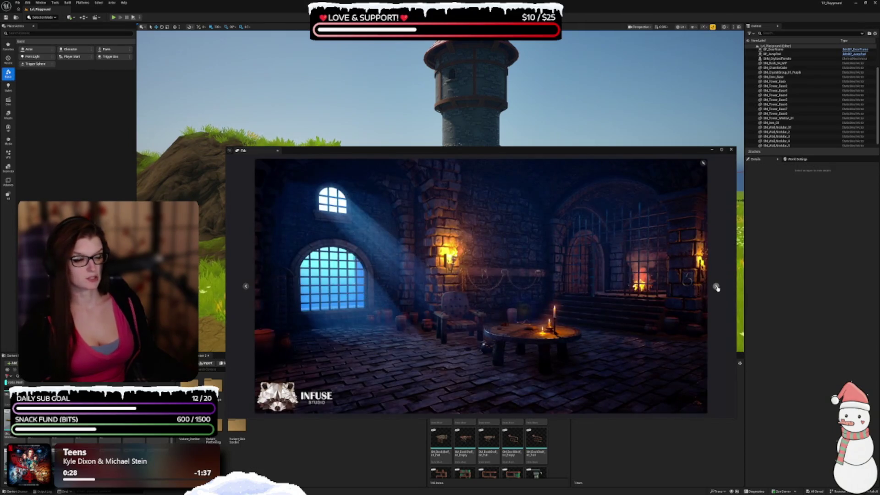
pyautogui.click(716, 287)
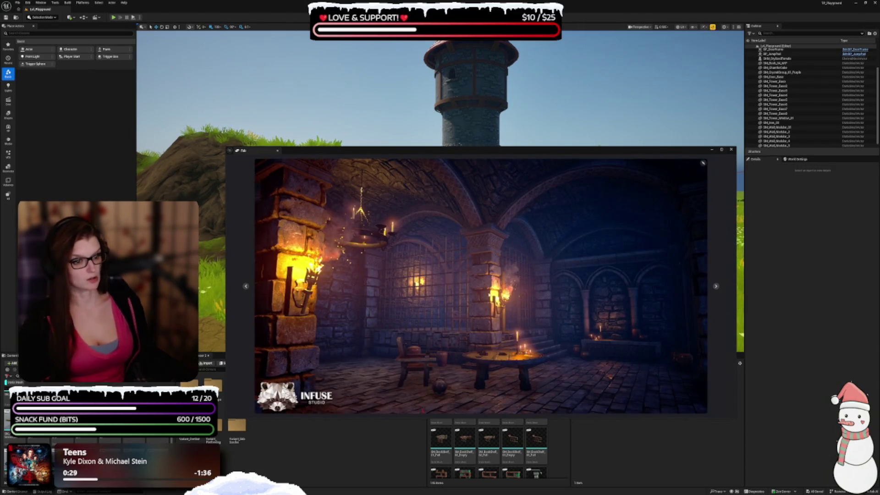
pyautogui.click(702, 164)
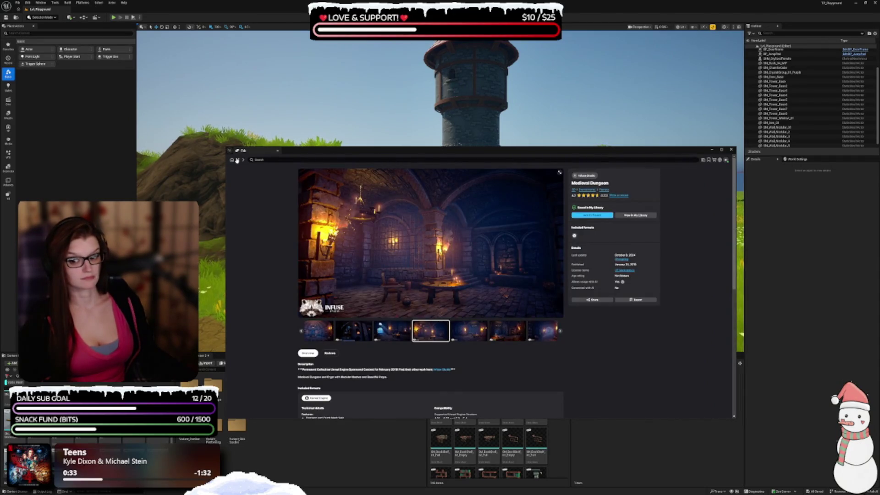
pyautogui.click(237, 160)
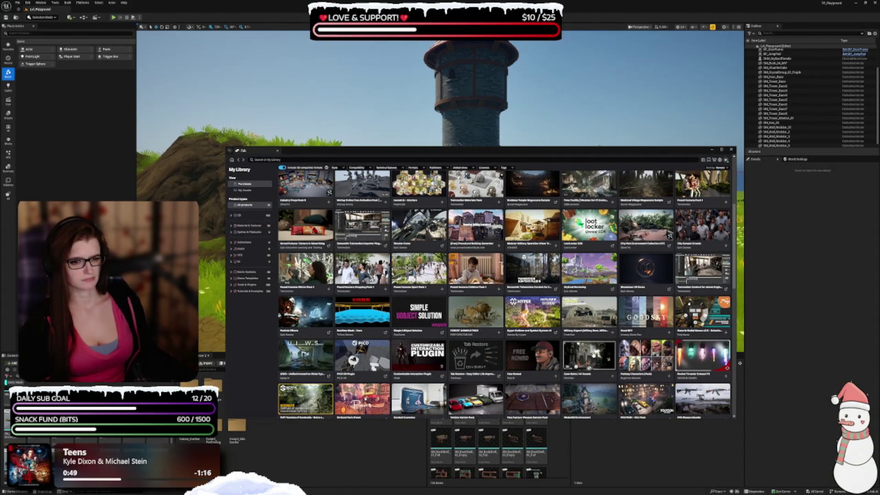
pyautogui.click(590, 356)
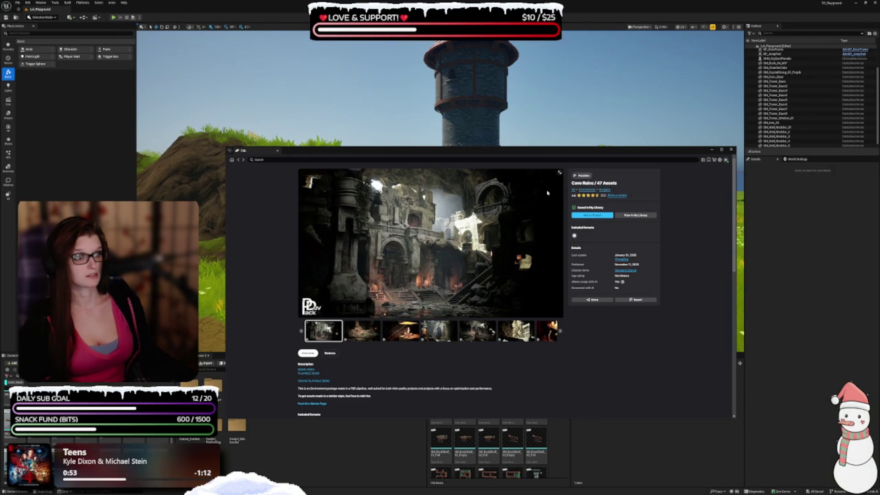
pyautogui.click(558, 173)
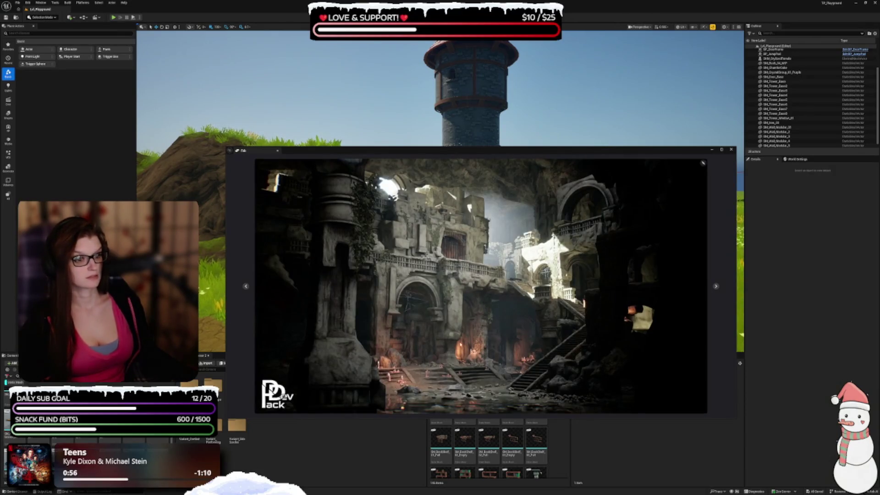
pyautogui.click(715, 287)
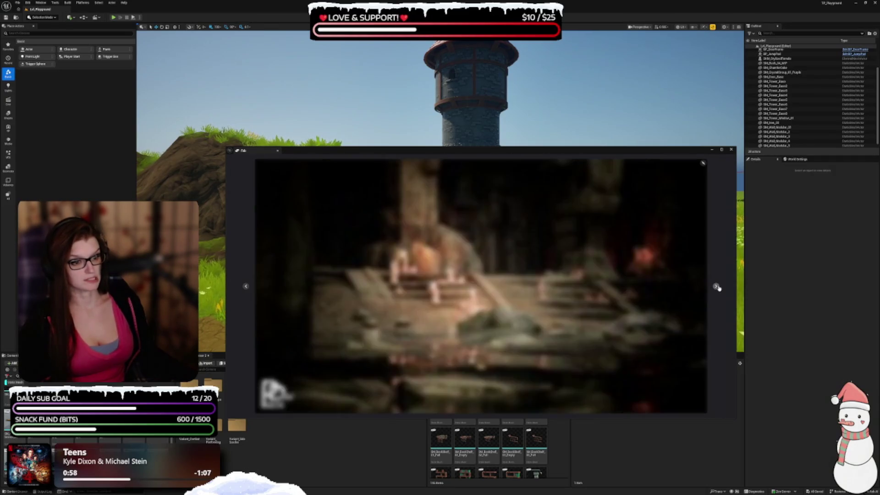
pyautogui.click(716, 286)
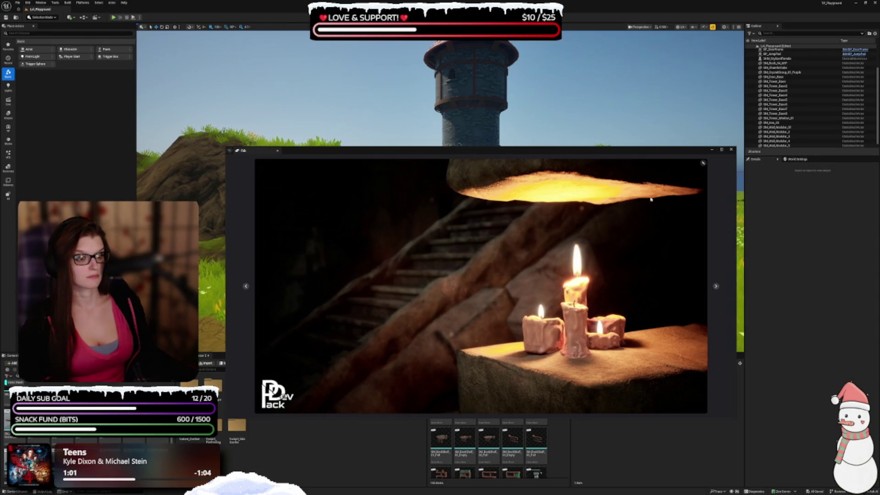
pyautogui.click(716, 287)
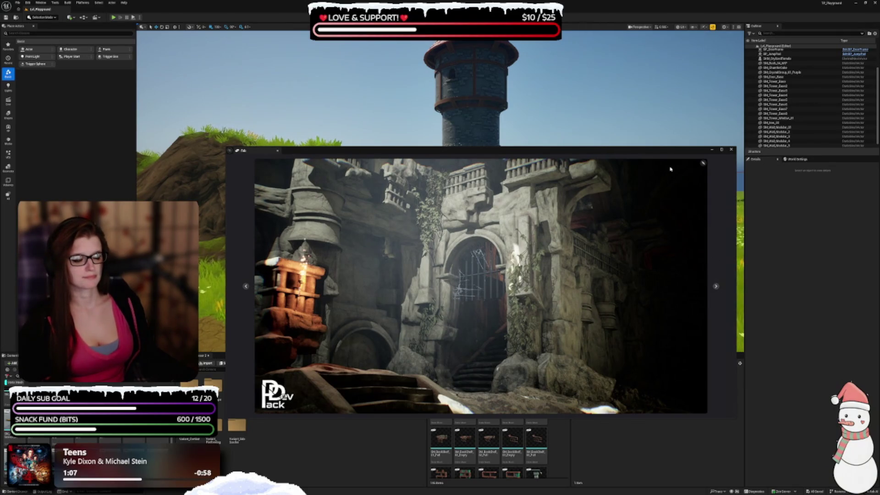
pyautogui.click(704, 163)
pyautogui.click(239, 160)
pyautogui.scroll(-2, 620, 335)
pyautogui.scroll(-4, 621, 334)
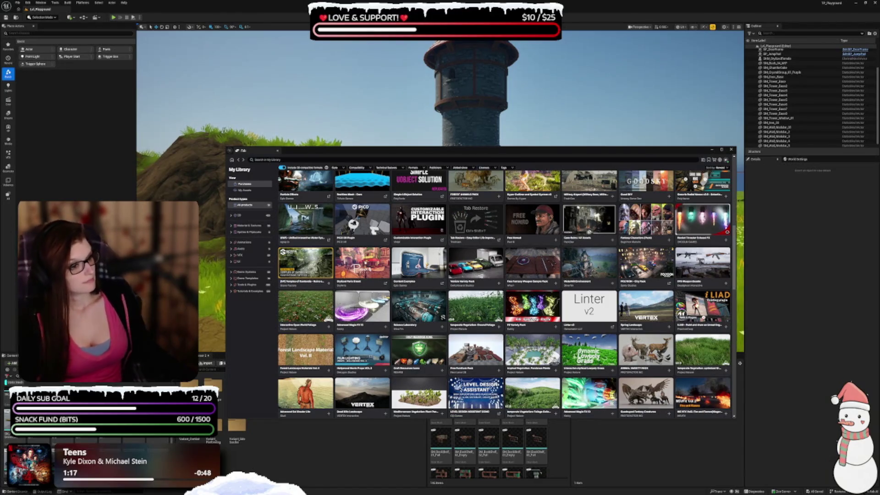
pyautogui.click(589, 262)
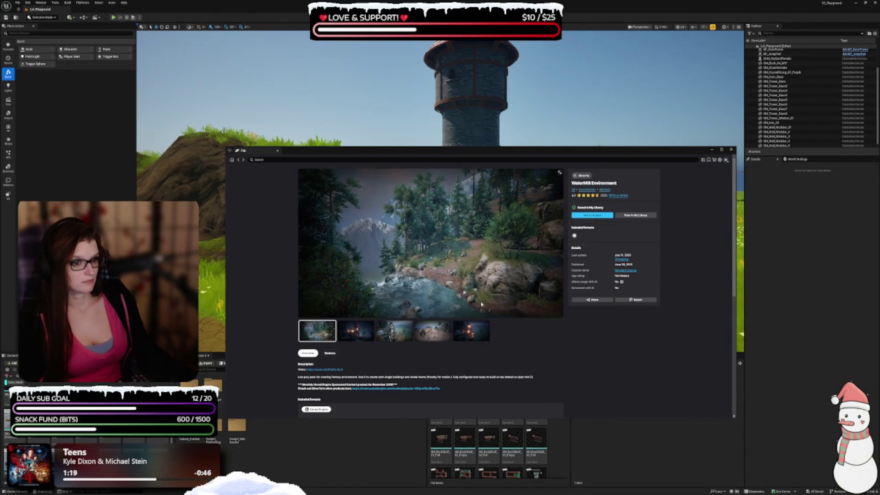
pyautogui.click(346, 331)
pyautogui.click(386, 338)
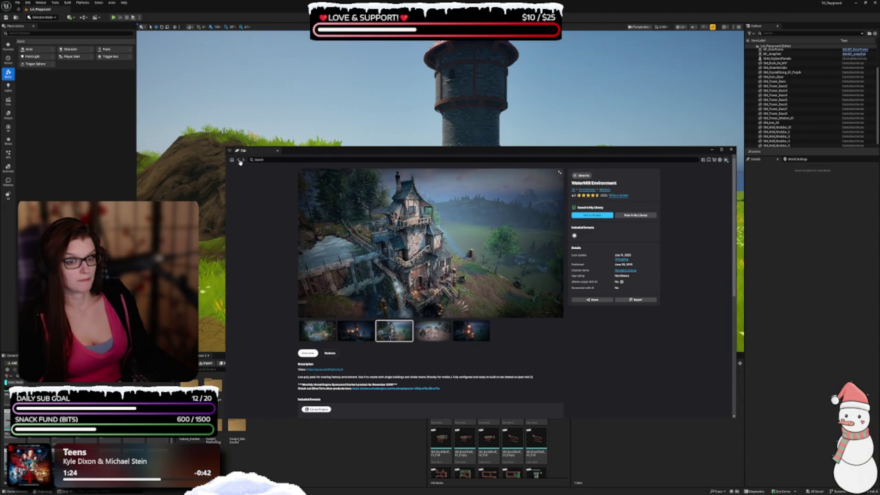
pyautogui.hotkey('alt', 'Left')
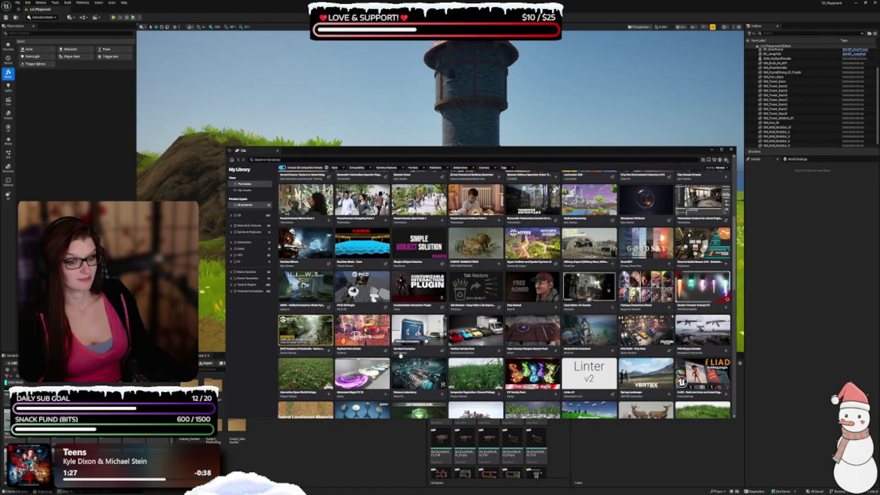
# Step: Scroll down the Fab My Library grid and open the Modular Fantasy House product page
pyautogui.scroll(-2, 392, 362)
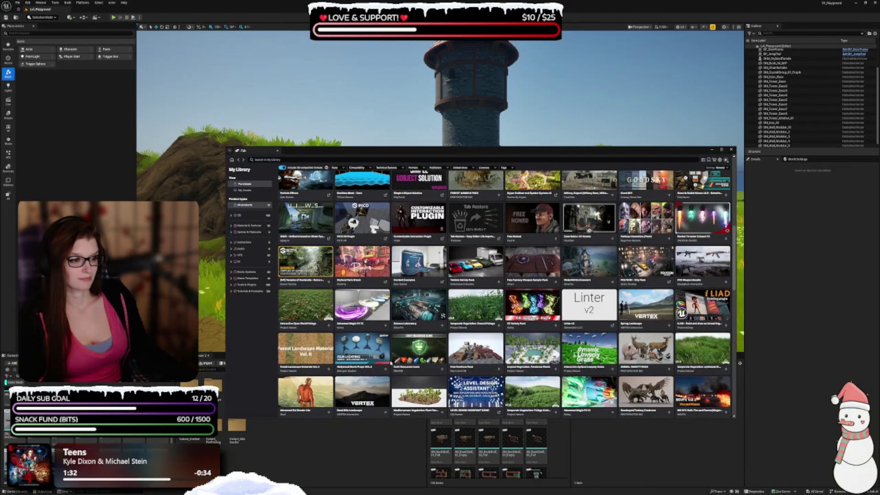
pyautogui.scroll(-2, 391, 363)
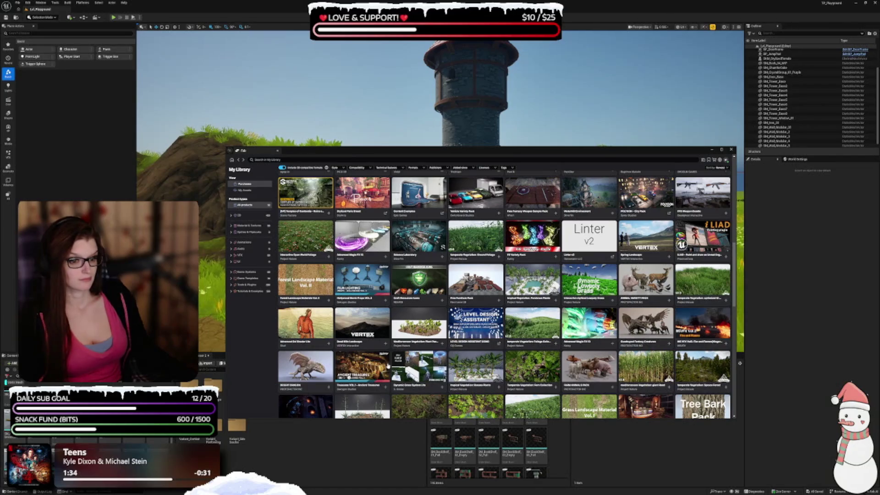
pyautogui.scroll(-1, 388, 365)
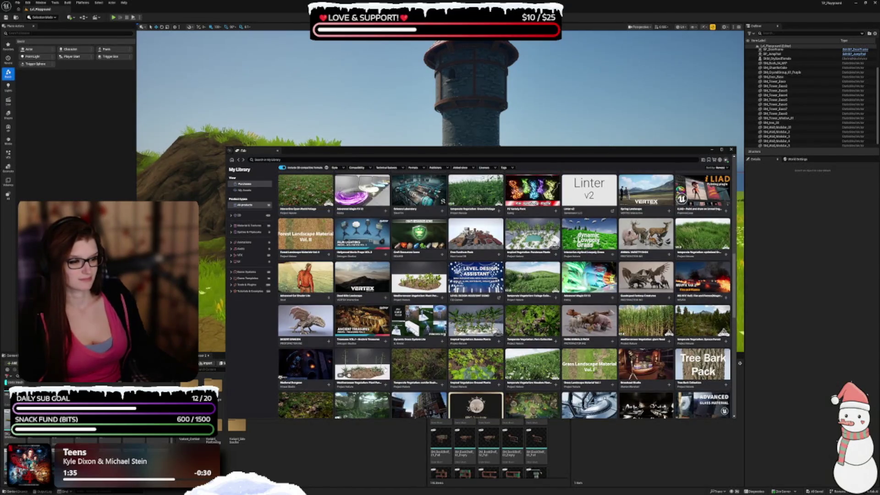
pyautogui.scroll(-2, 387, 367)
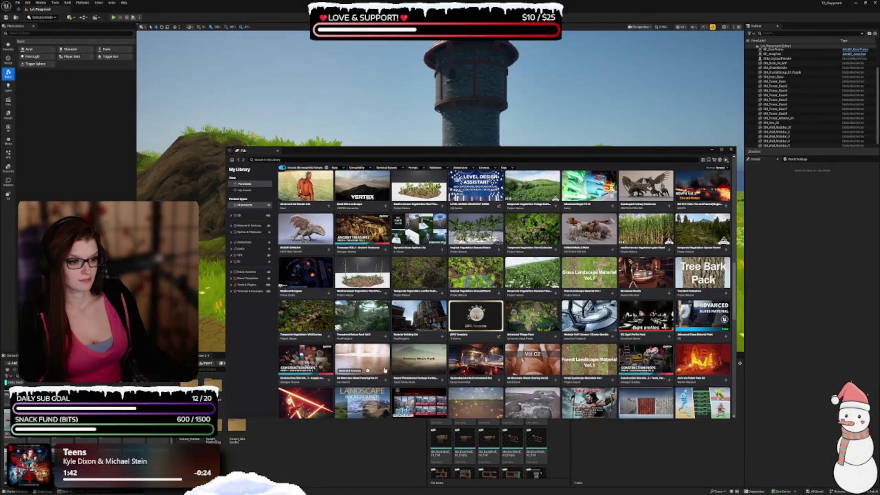
pyautogui.scroll(-2, 385, 370)
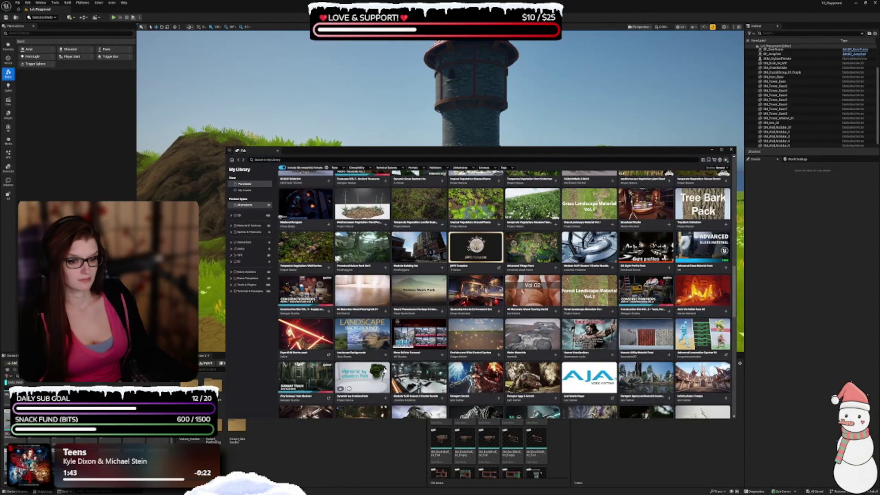
pyautogui.scroll(-2, 385, 369)
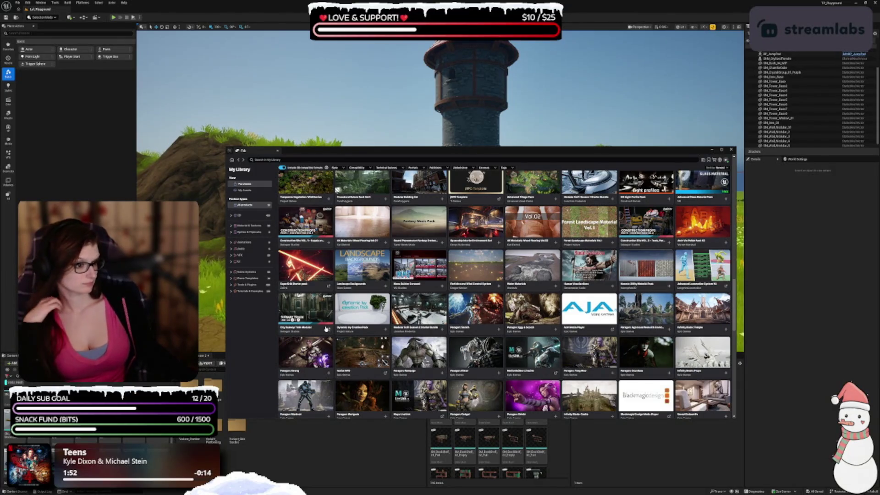
pyautogui.scroll(-3, 401, 312)
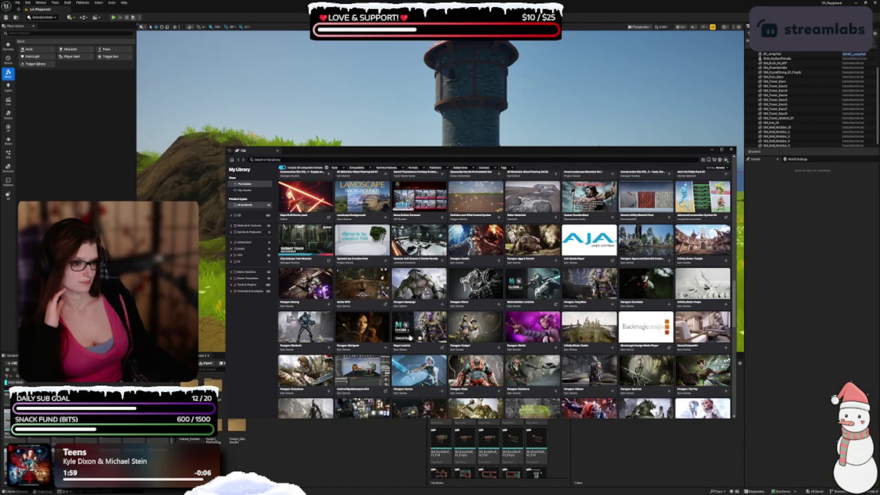
pyautogui.scroll(-4, 411, 338)
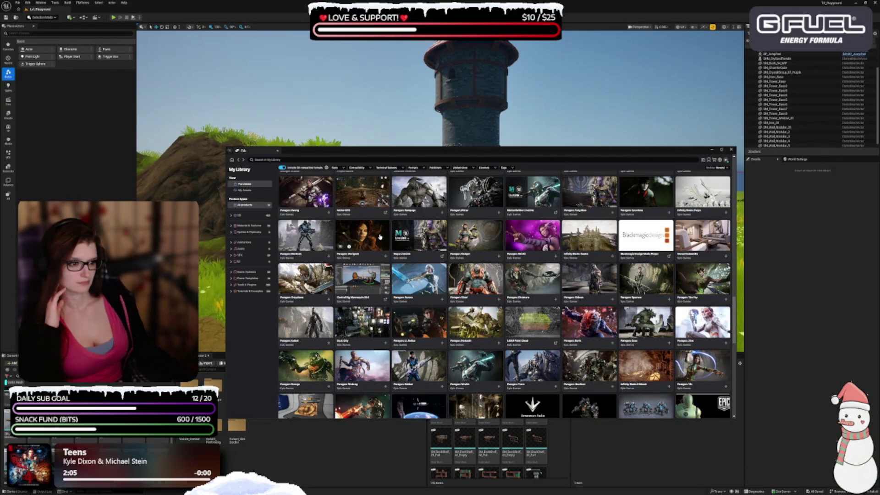
pyautogui.scroll(-4, 362, 289)
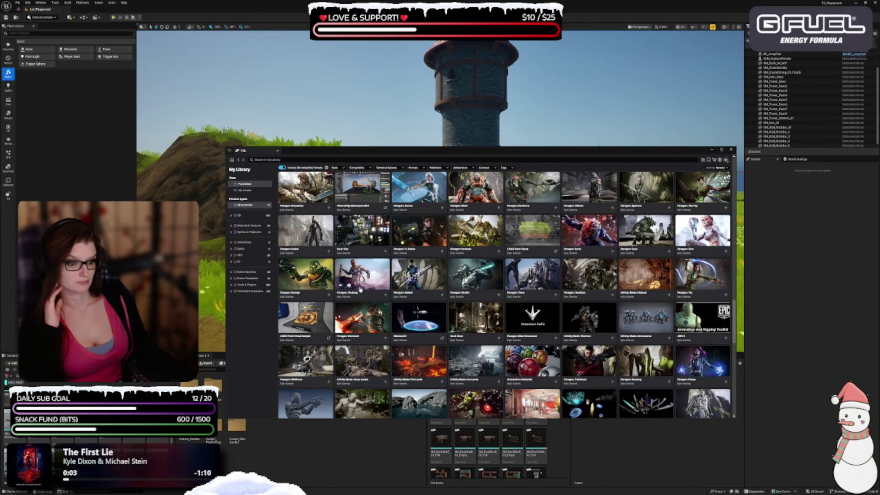
pyautogui.scroll(-4, 360, 289)
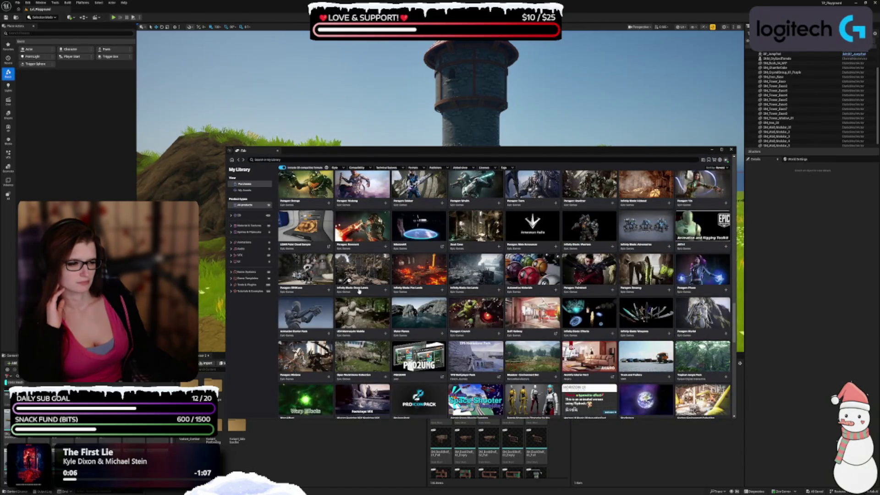
pyautogui.scroll(-3, 359, 291)
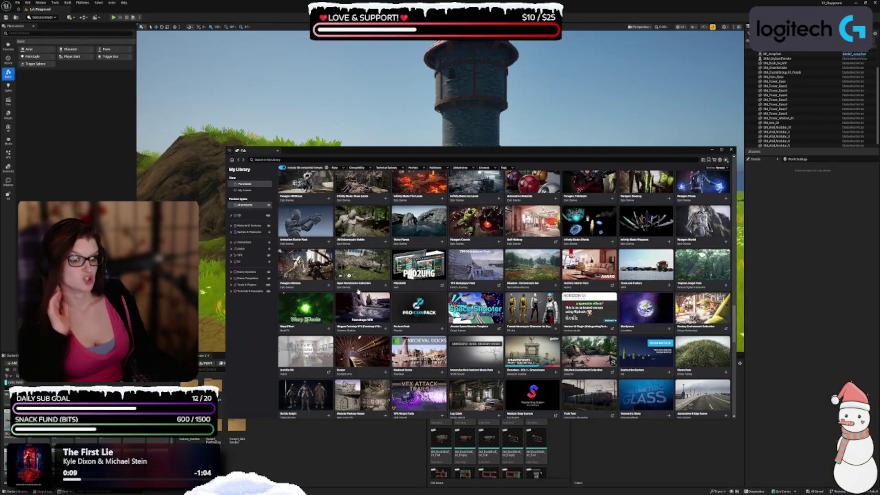
pyautogui.scroll(-3, 359, 291)
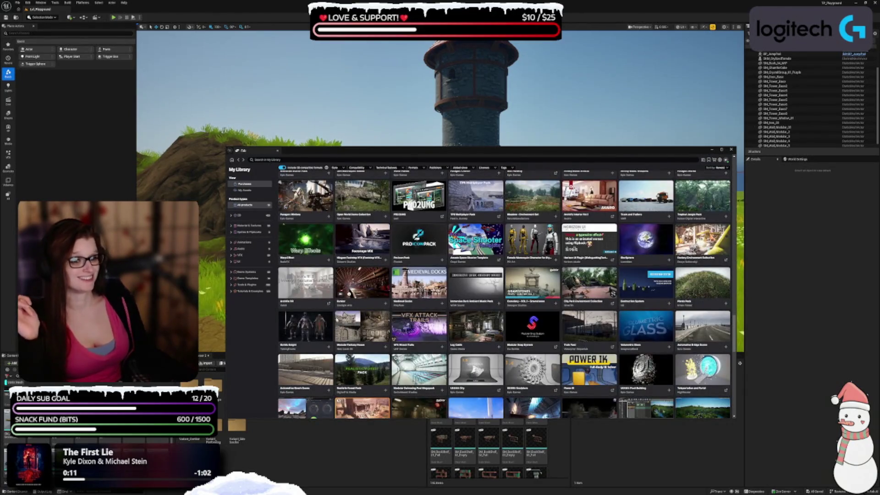
pyautogui.click(413, 316)
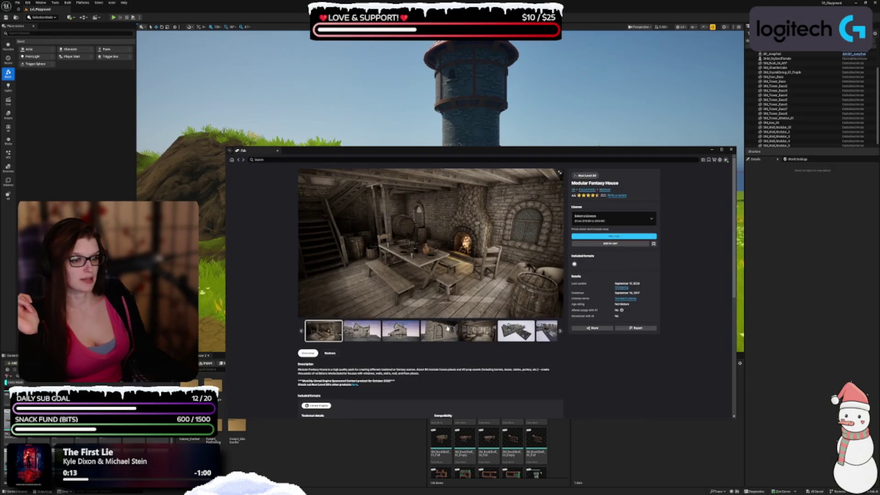
# Step: Go back to My Library and filter it to the Stylized style
pyautogui.click(237, 161)
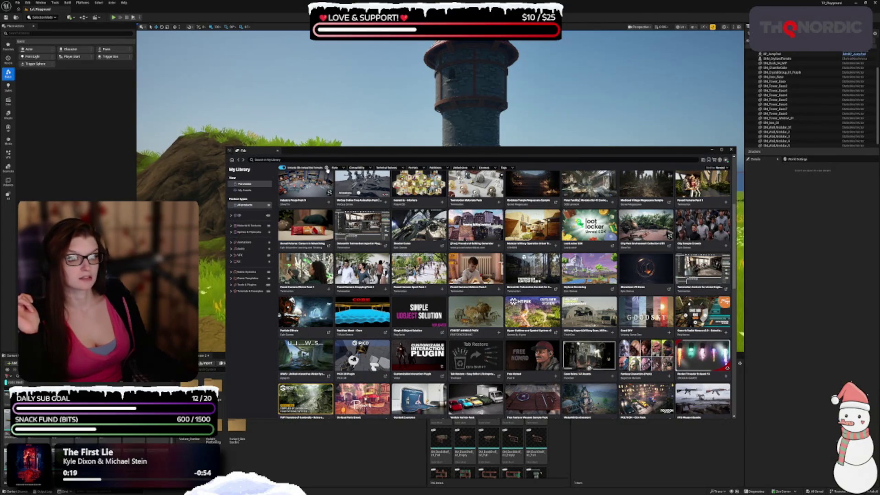
pyautogui.click(335, 168)
pyautogui.click(348, 188)
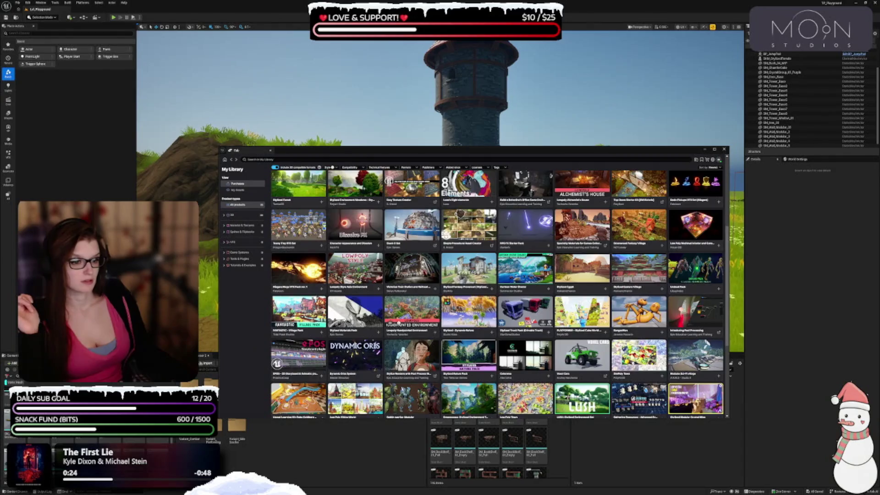
# Step: Open the Stylized - Nanite Dungeon Pack page, view two more gallery images full size, then go back
pyautogui.scroll(-5, 424, 337)
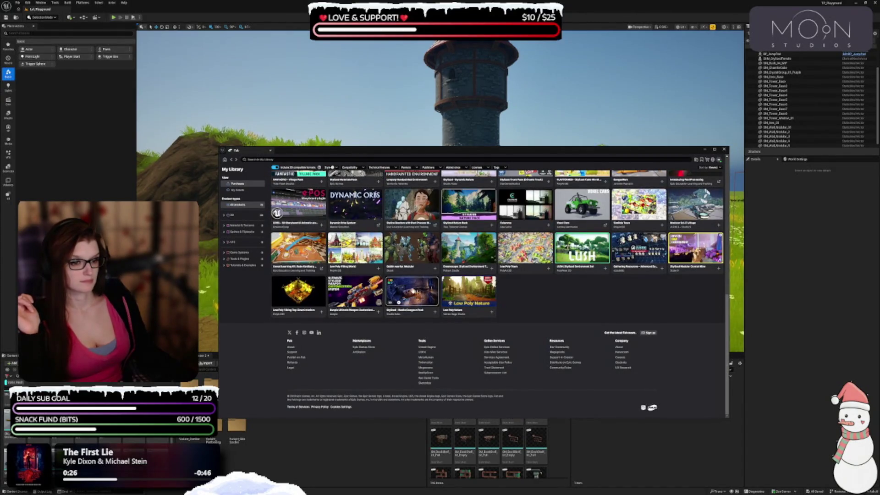
pyautogui.click(413, 290)
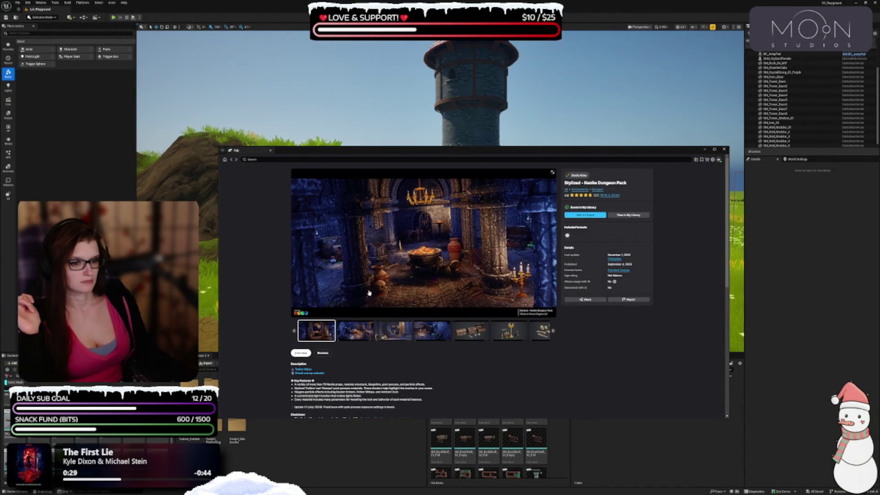
pyautogui.click(552, 172)
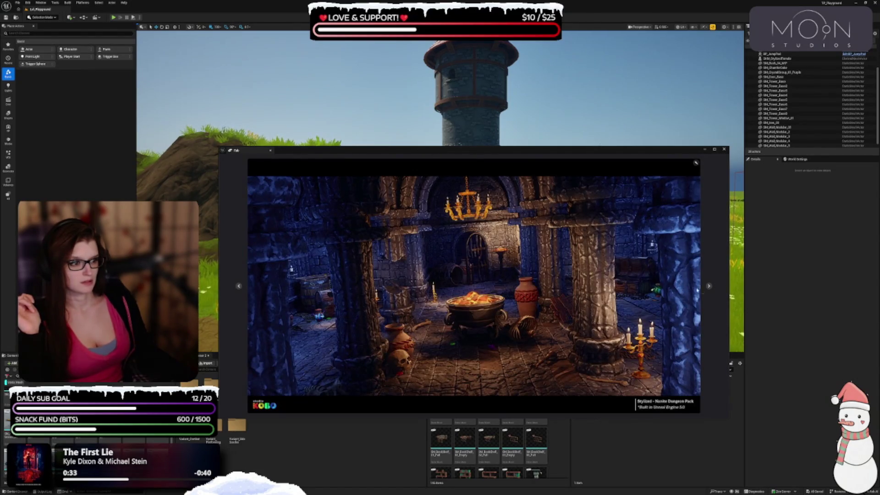
pyautogui.click(708, 287)
pyautogui.click(709, 287)
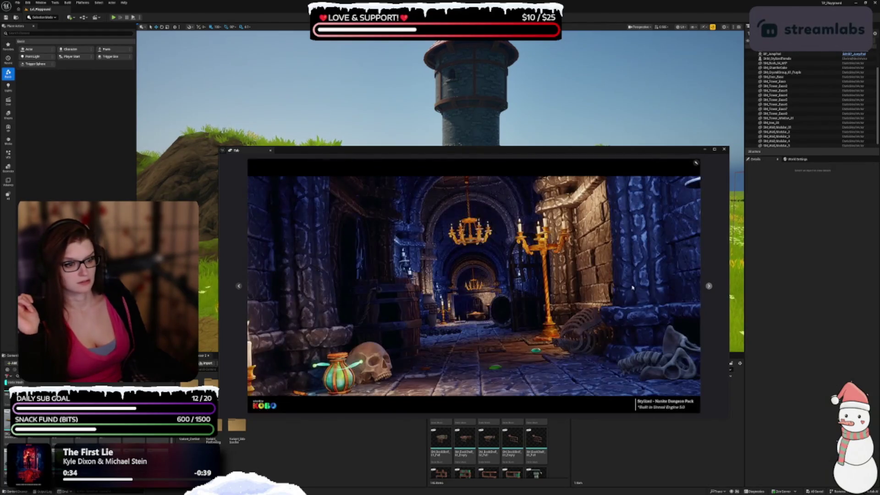
pyautogui.click(696, 164)
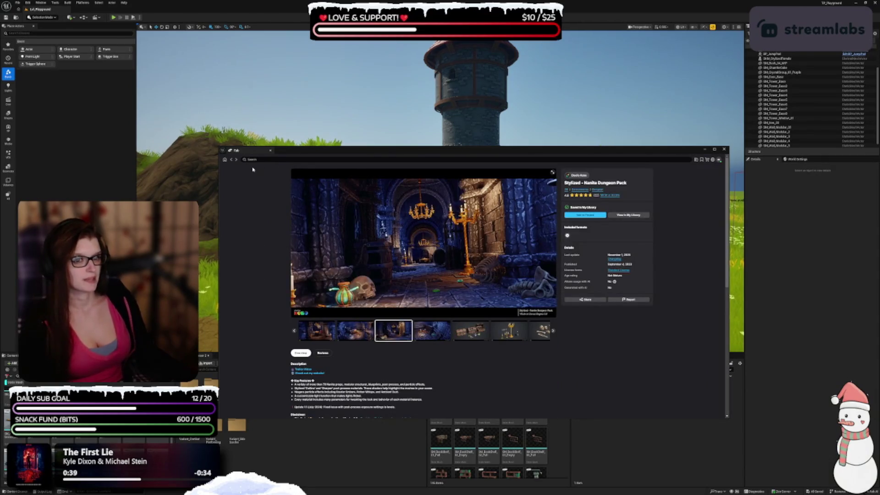
pyautogui.click(230, 159)
pyautogui.scroll(-5, 539, 350)
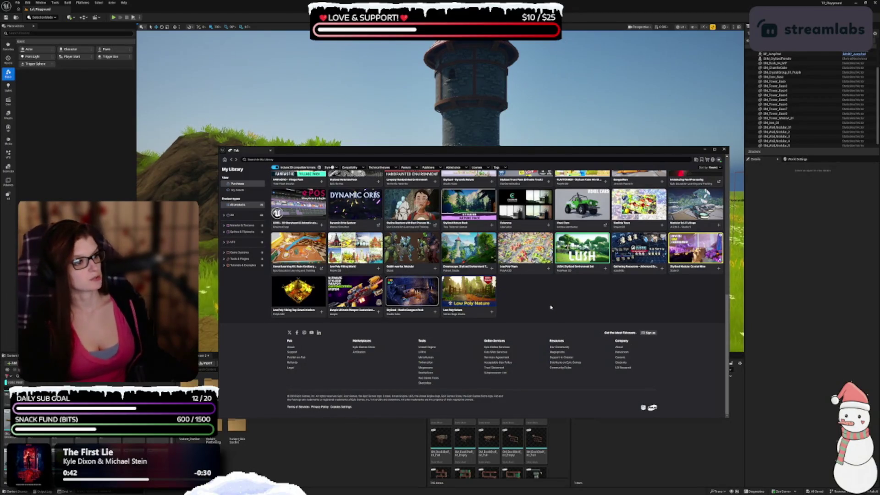
pyautogui.scroll(3, 470, 351)
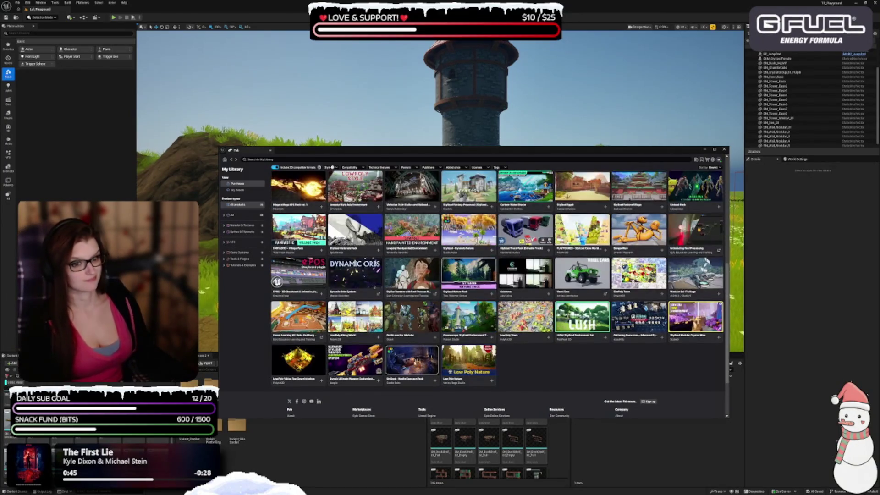
pyautogui.scroll(2, 401, 358)
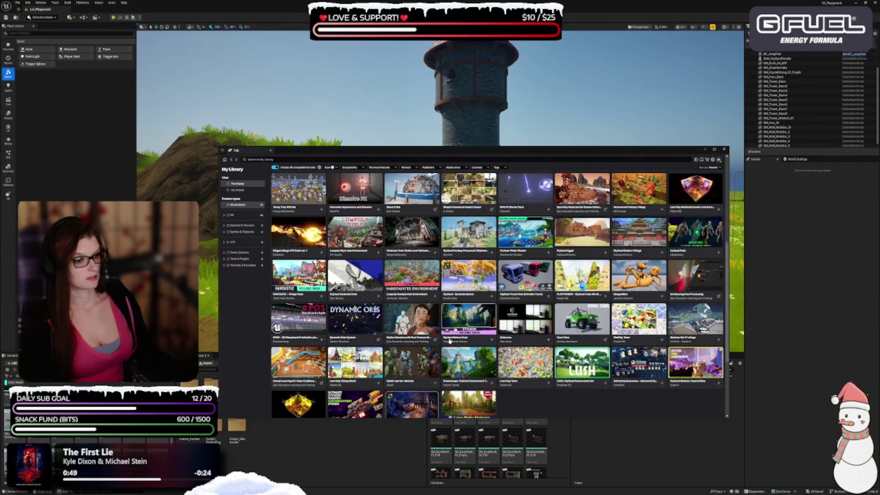
pyautogui.scroll(4, 449, 341)
pyautogui.scroll(2, 448, 341)
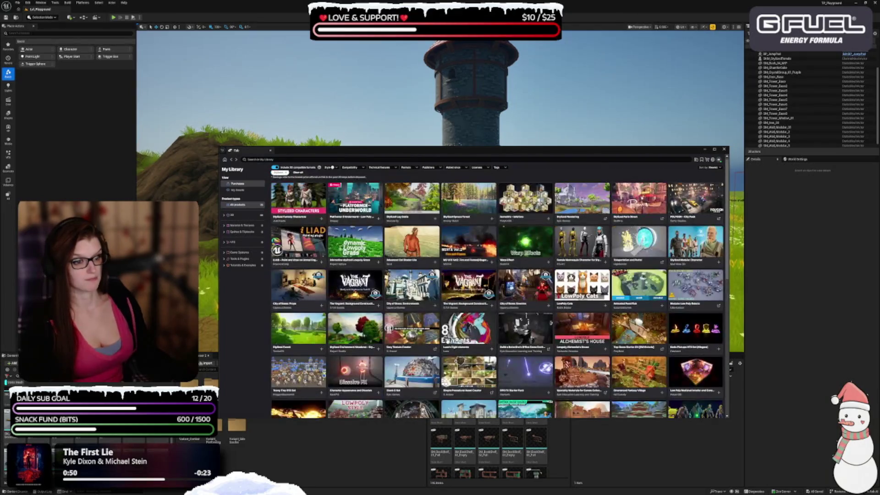
pyautogui.scroll(2, 442, 345)
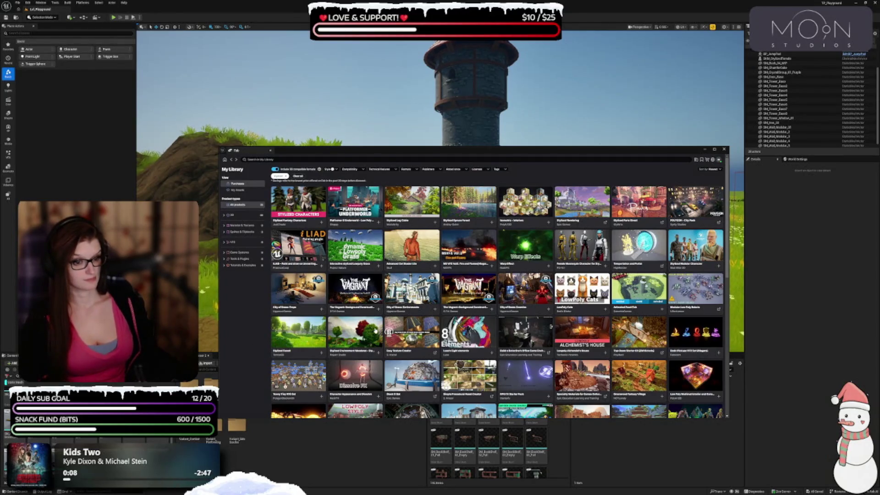
pyautogui.click(413, 335)
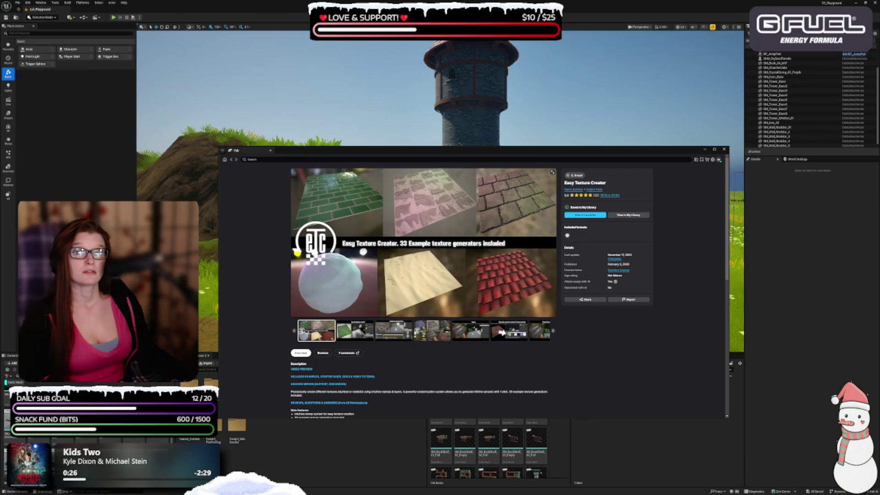
# Step: Move the YouTube trailer window on top of the Fab window
pyautogui.moveTo(14, 3)
pyautogui.mouseDown()
pyautogui.moveTo(363, 150)
pyautogui.moveTo(405, 150)
pyautogui.moveTo(436, 174)
pyautogui.mouseUp()
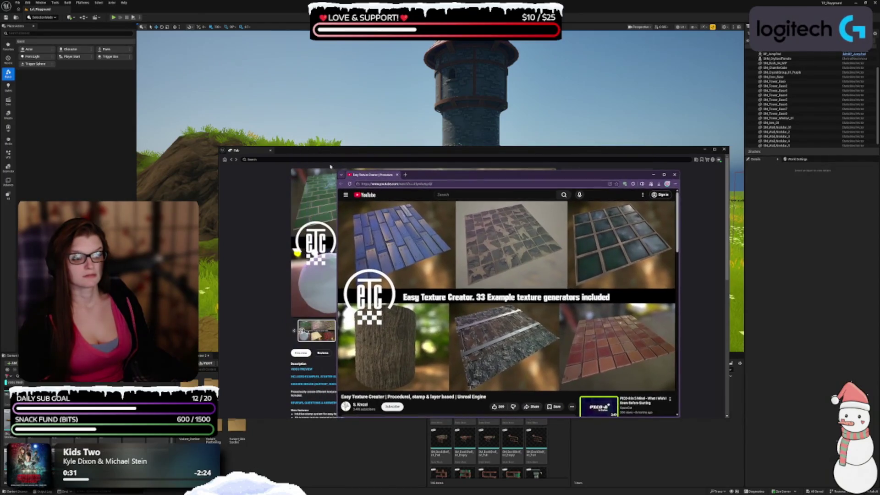
# Step: Enlarge the trailer window and pause it on the texture showcase before resuming
pyautogui.moveTo(337, 173); pyautogui.dragTo(198, 78)
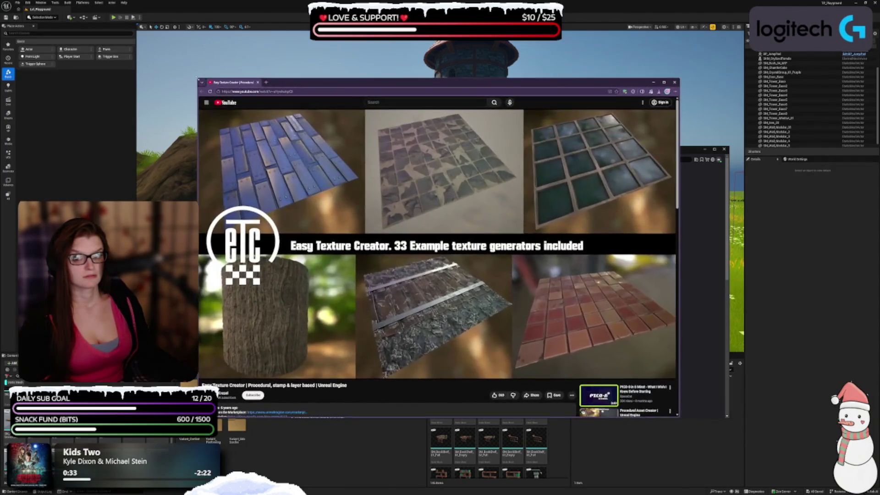
pyautogui.click(435, 245)
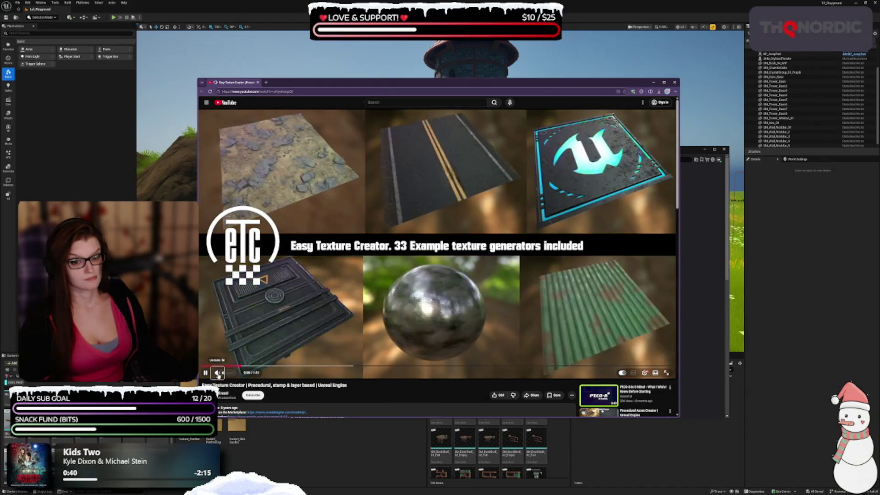
pyautogui.click(359, 271)
pyautogui.click(393, 261)
pyautogui.click(393, 258)
pyautogui.click(398, 251)
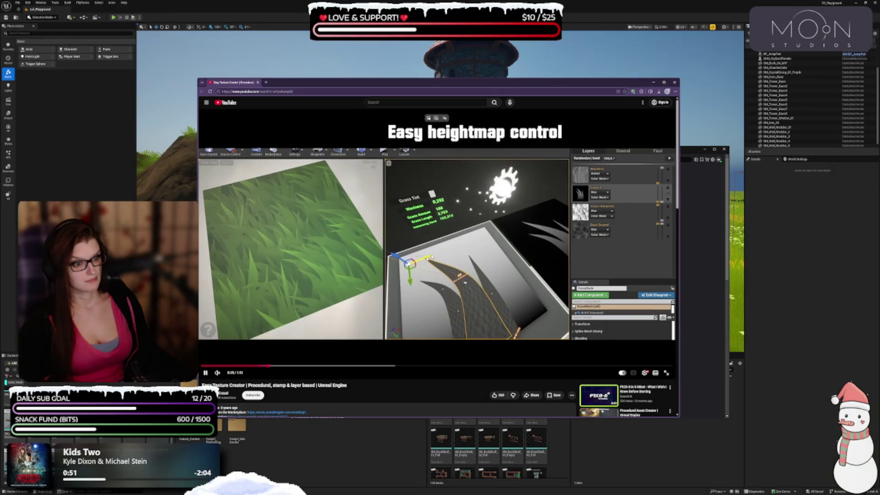
# Step: Pause to study the Easy heightmap control demo and the red vent panel demo
pyautogui.click(435, 257)
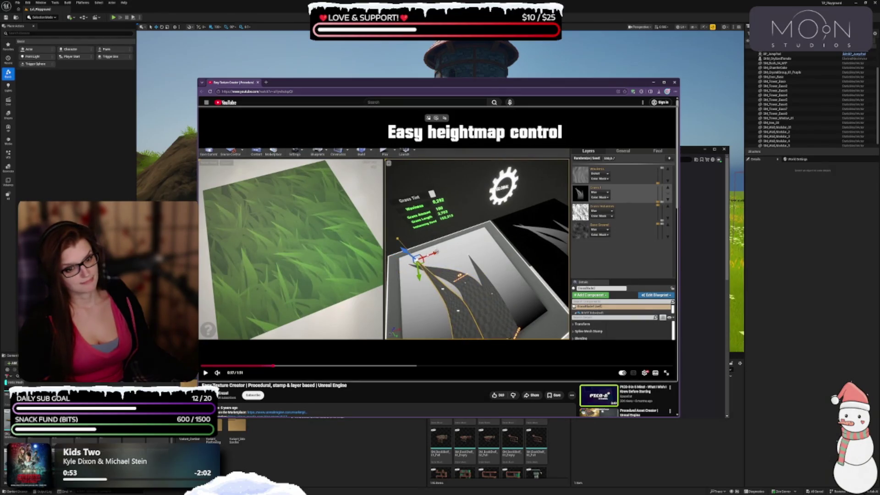
pyautogui.click(427, 267)
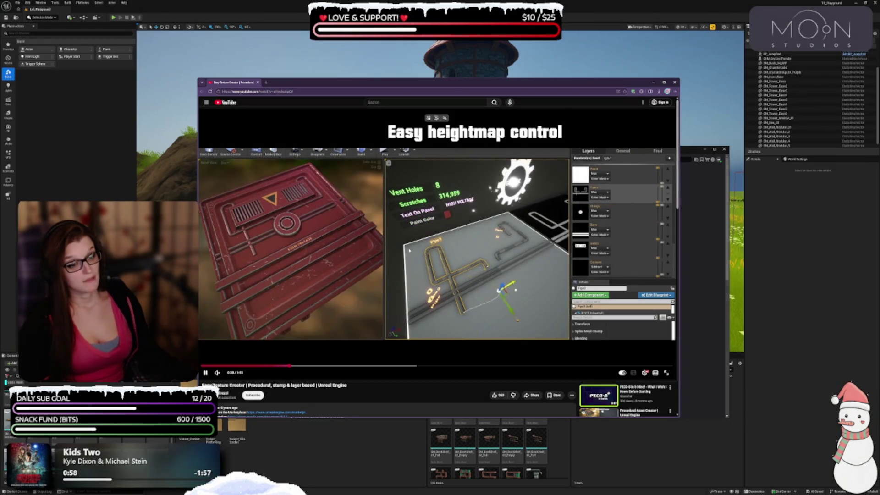
pyautogui.click(423, 253)
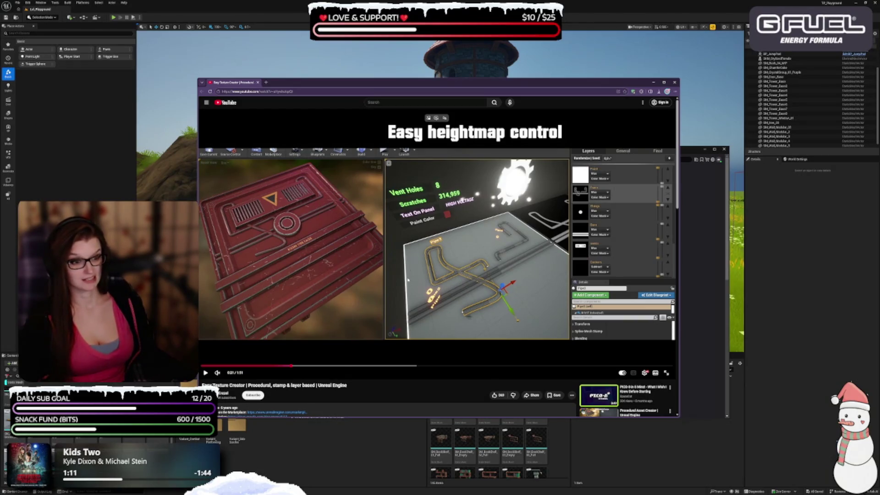
pyautogui.click(393, 301)
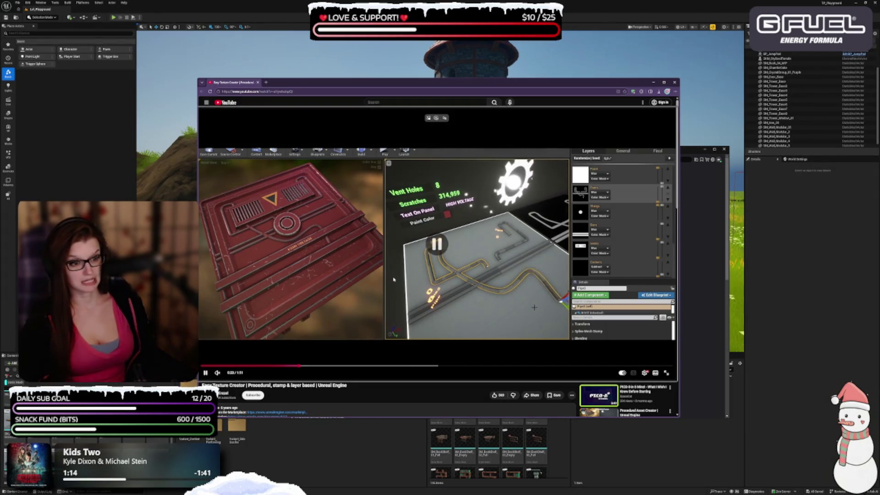
pyautogui.click(521, 291)
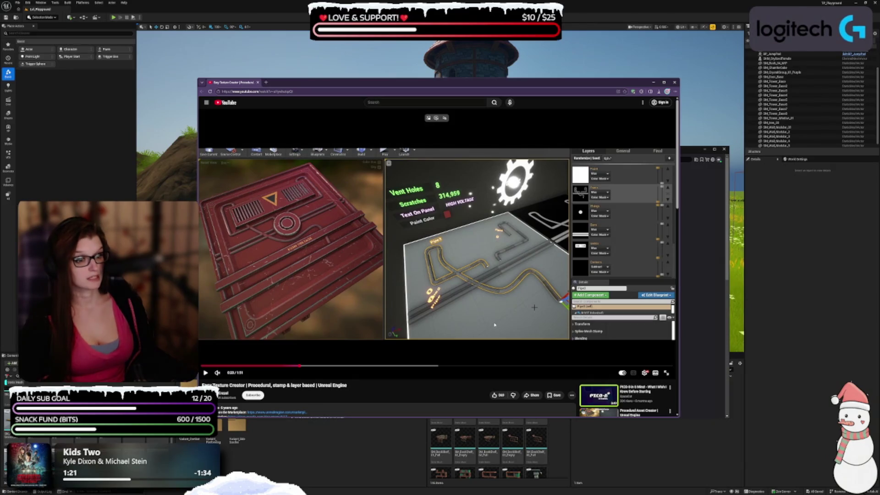
pyautogui.click(419, 242)
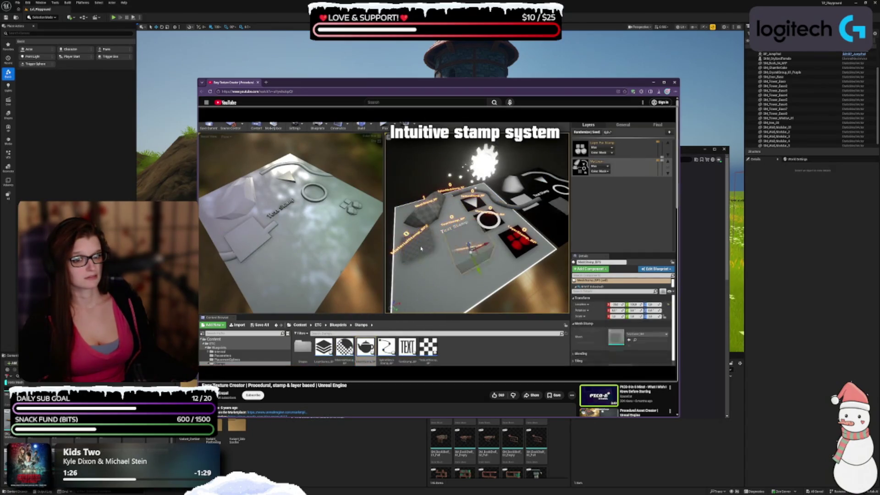
# Step: Pause on the stamp system, global filters, layers and parameter sections, stopping at the rock demo
pyautogui.click(421, 238)
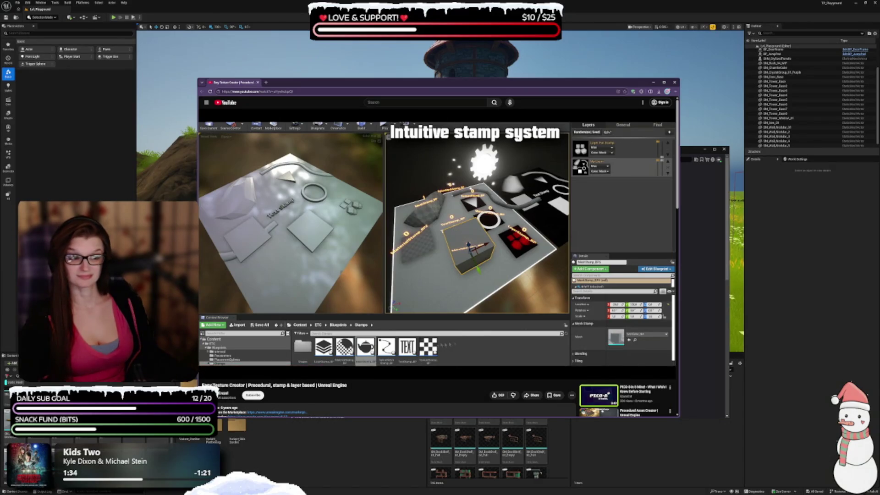
pyautogui.click(430, 216)
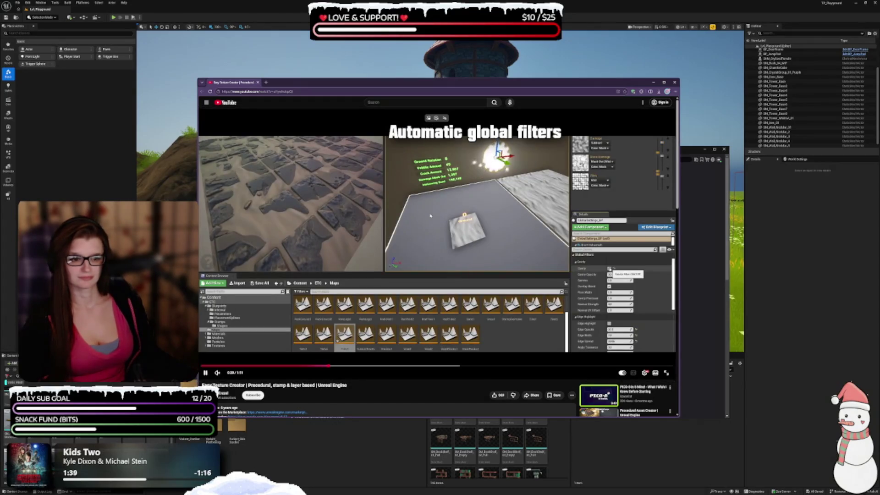
pyautogui.click(429, 216)
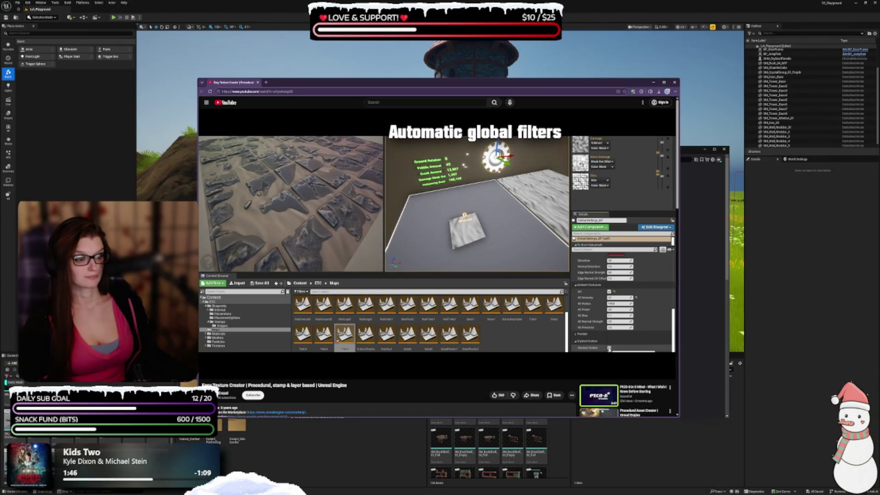
pyautogui.click(430, 218)
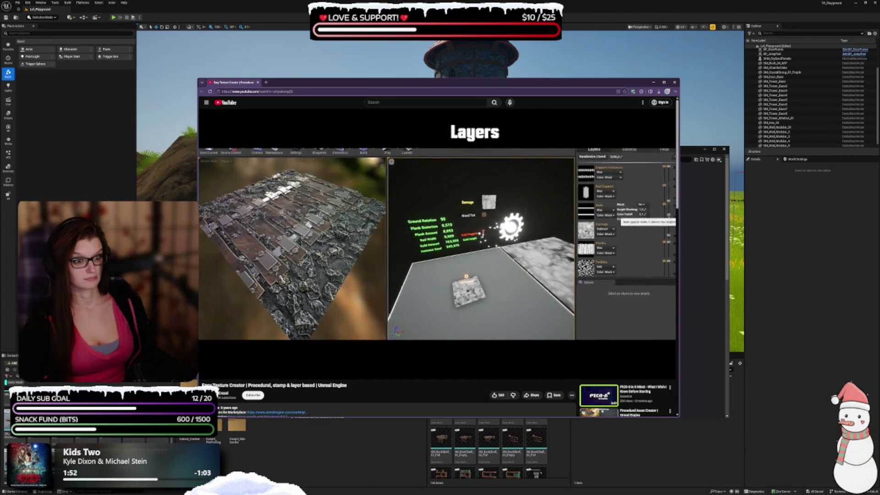
pyautogui.click(431, 218)
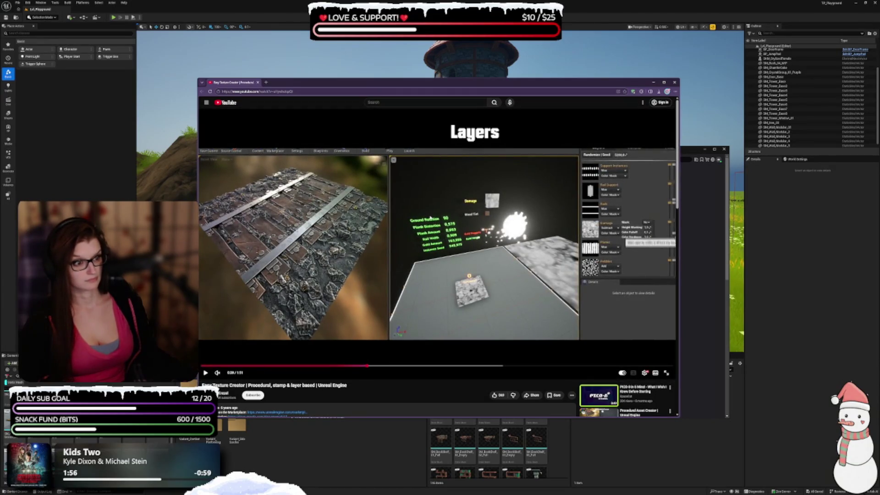
pyautogui.click(431, 218)
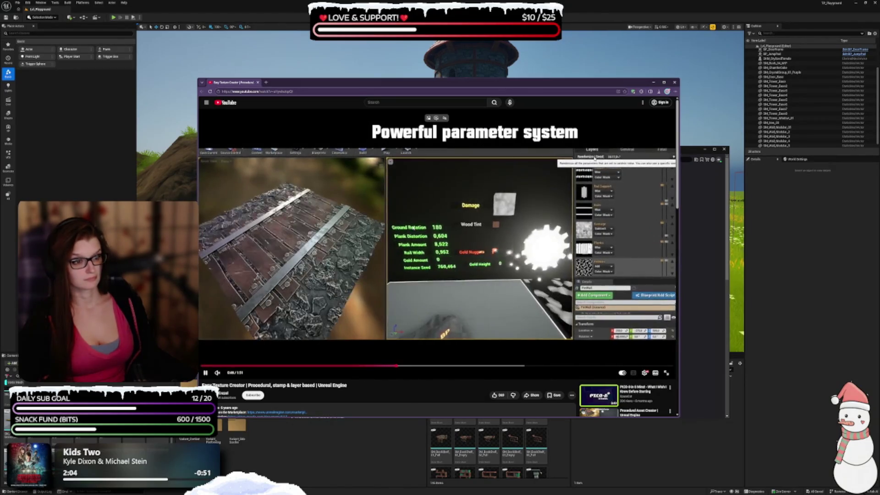
pyautogui.press('space')
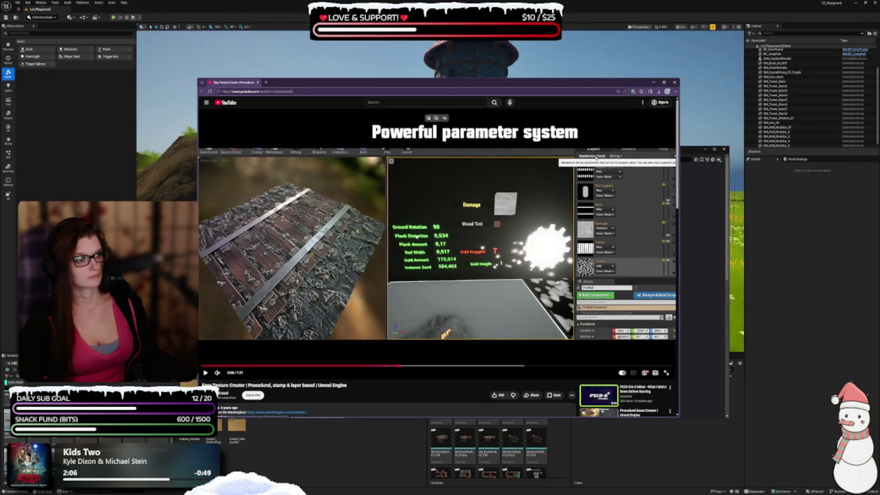
pyautogui.press('space')
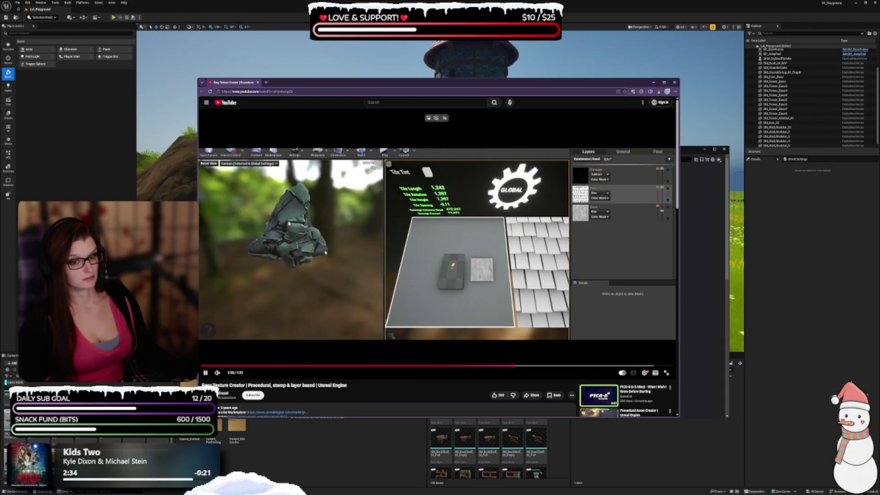
pyautogui.click(363, 269)
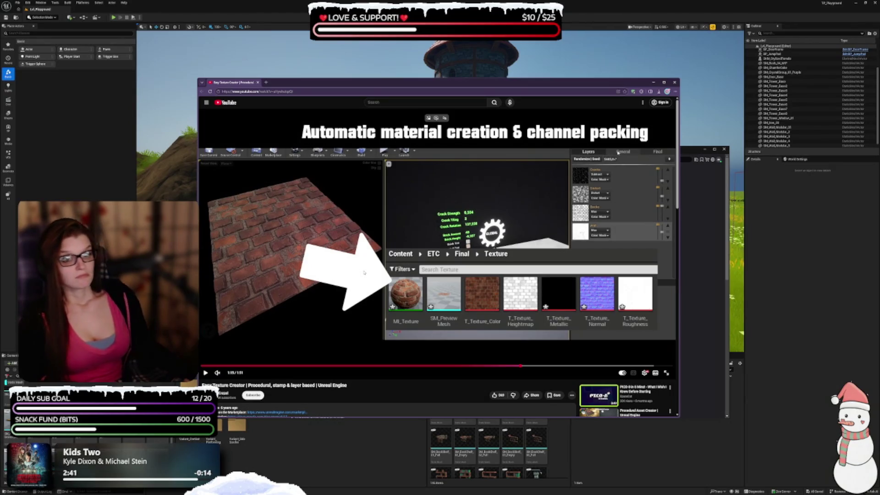
# Step: Pause on the material creation and channel packing section, then stop the trailer at its end screen
pyautogui.click(405, 249)
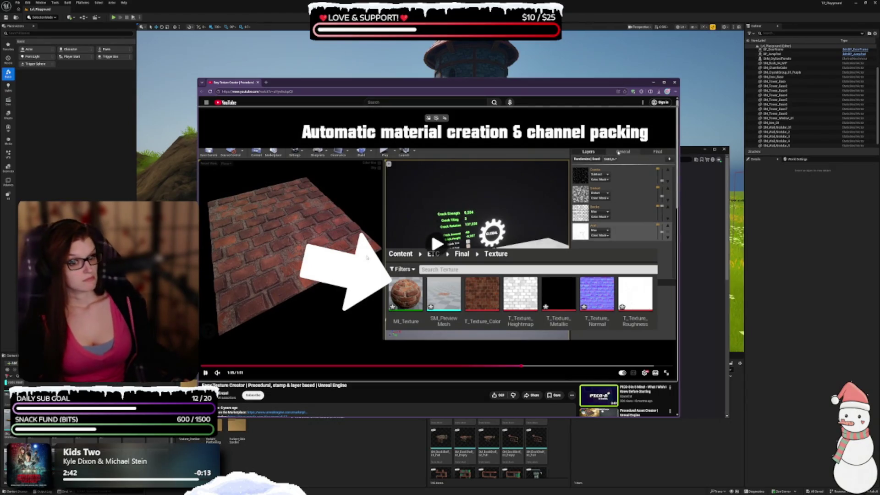
pyautogui.click(407, 248)
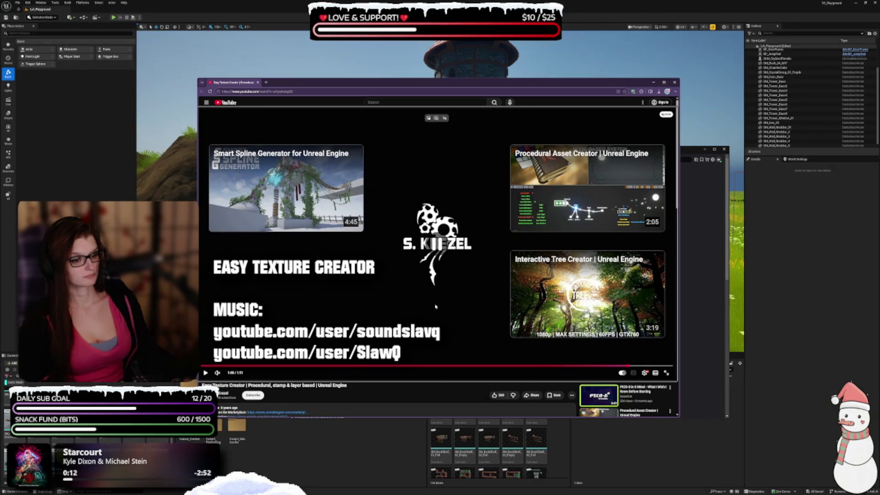
pyautogui.click(394, 323)
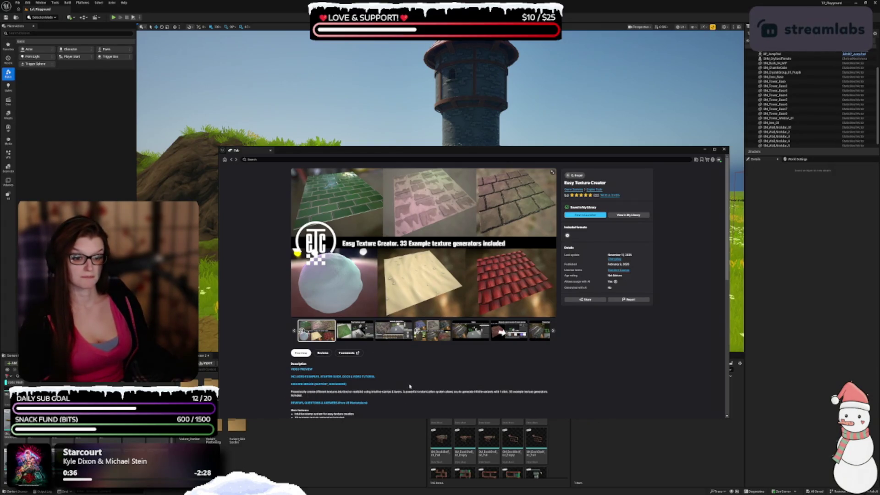
pyautogui.scroll(-3, 409, 382)
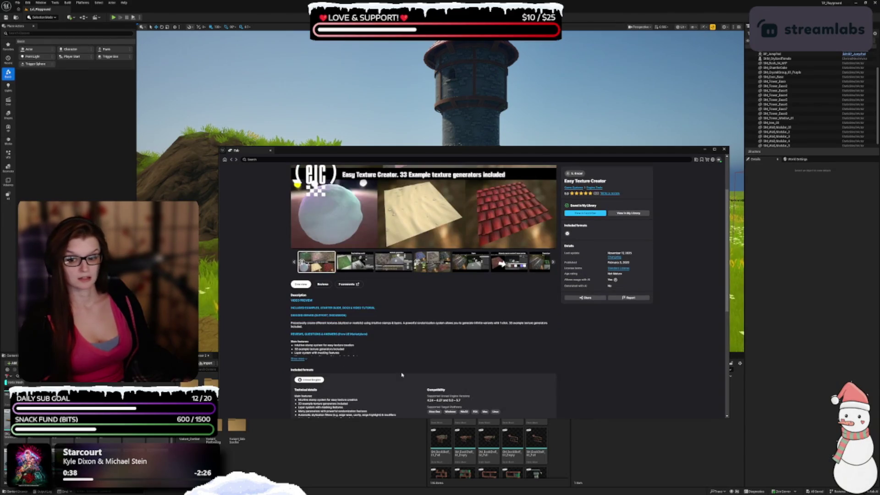
pyautogui.scroll(3, 402, 375)
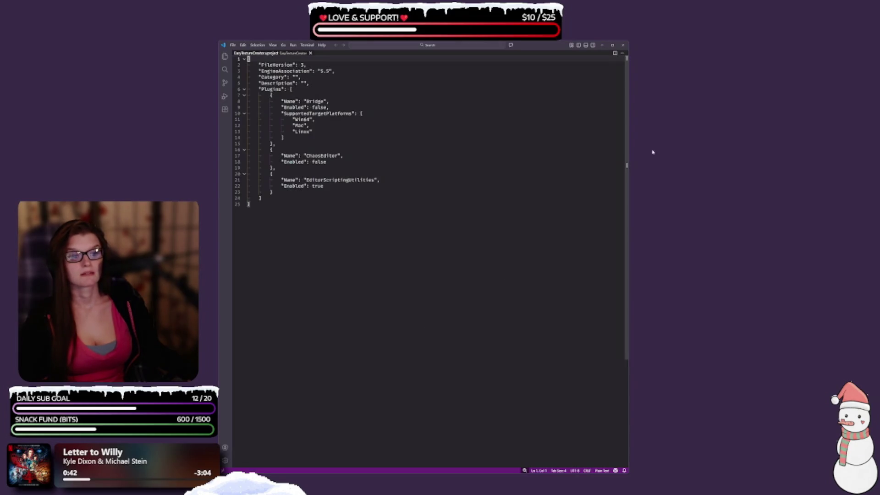
# Step: Change the engine version on line 3 from 5.5 to 5.7, save, and close VS Code
pyautogui.click(328, 78)
pyautogui.press('BackSpace')
pyautogui.write('7')
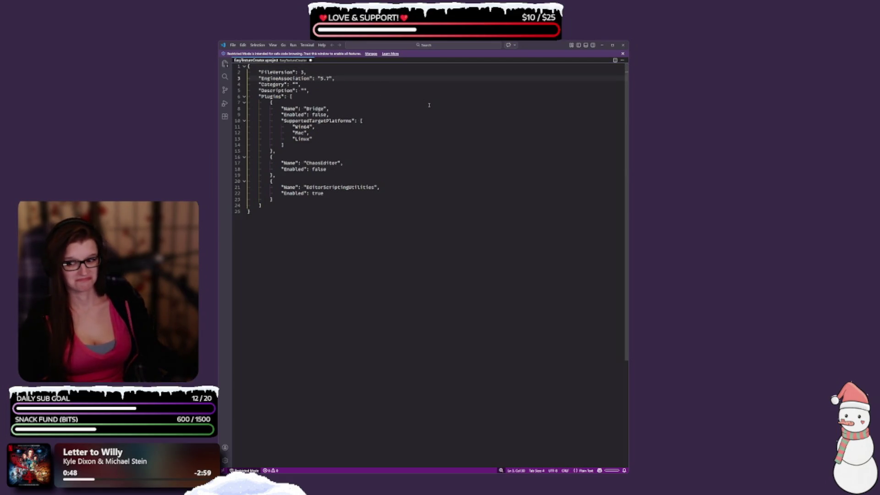
pyautogui.hotkey('ctrl', 's')
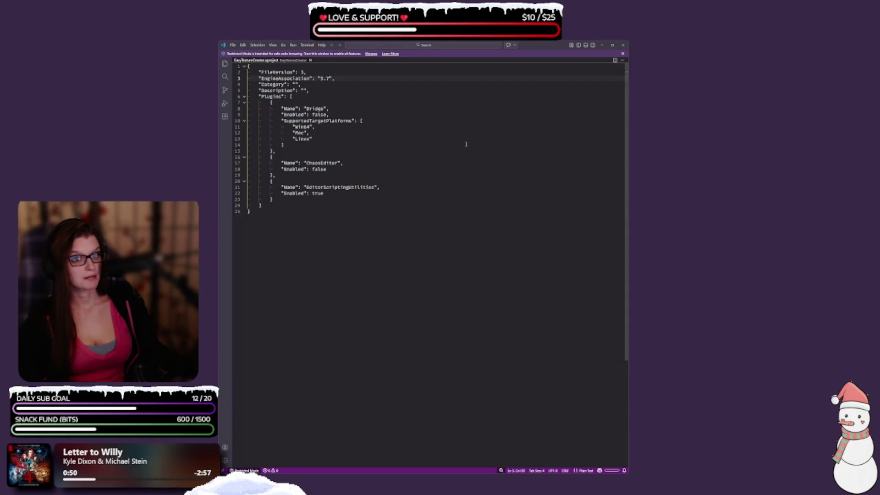
pyautogui.click(623, 45)
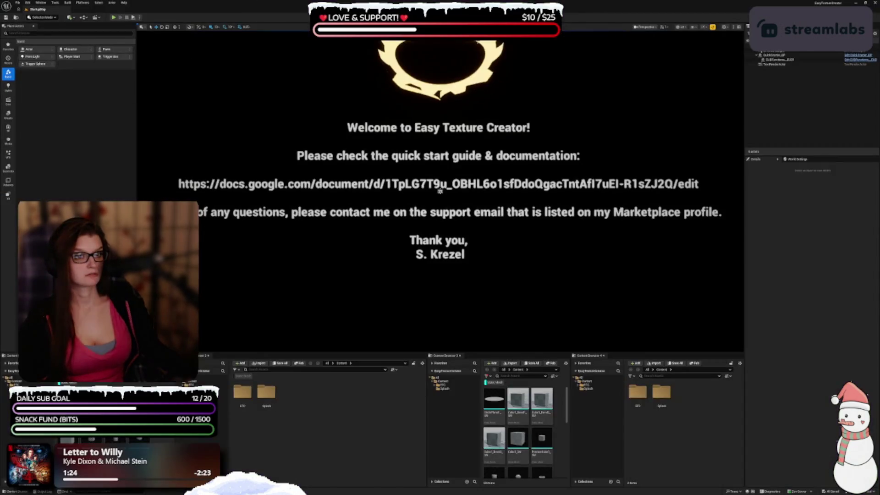
# Step: Set every engine scalability group to High from the viewport's Scalability menu
pyautogui.click(724, 27)
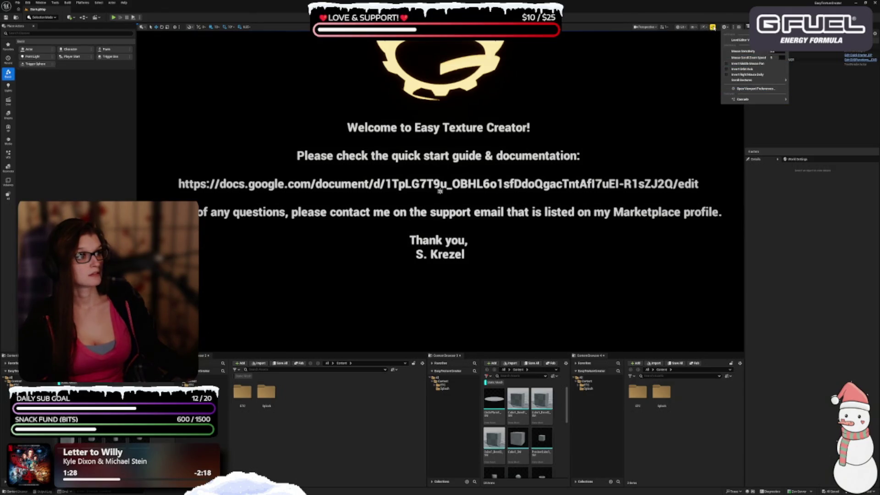
pyautogui.click(713, 27)
pyautogui.click(712, 28)
pyautogui.moveTo(741, 54)
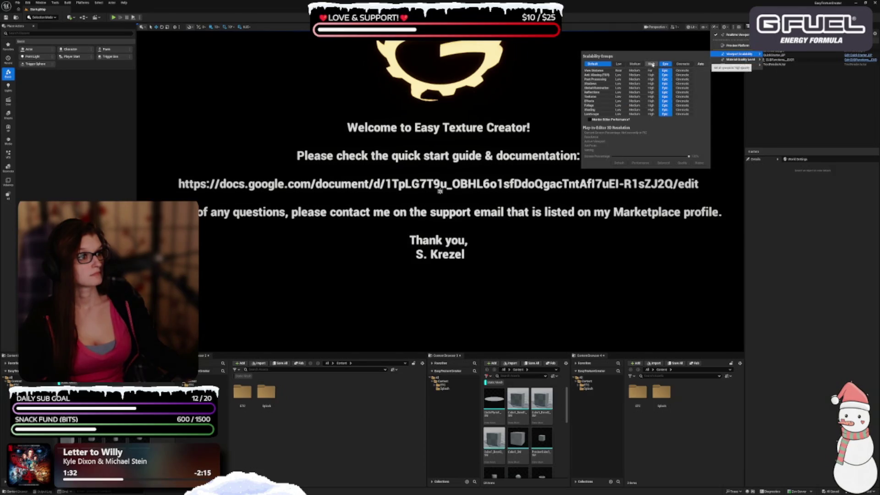
pyautogui.click(651, 64)
pyautogui.click(563, 254)
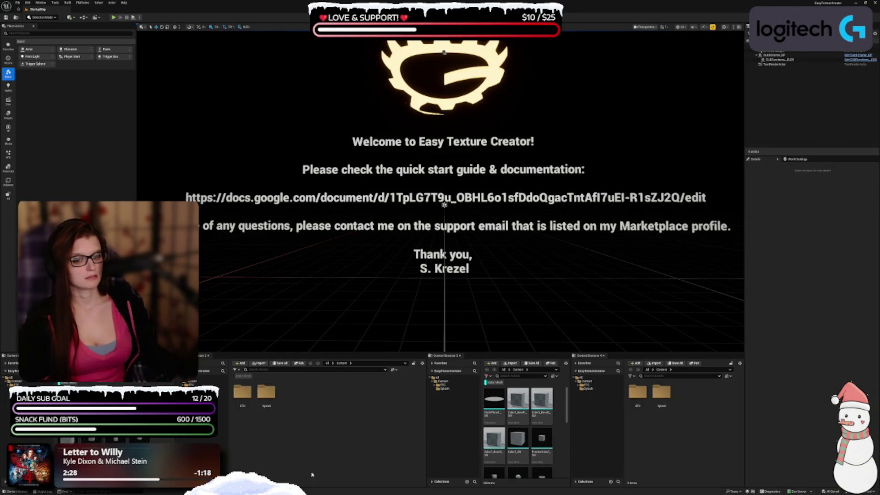
# Step: Browse to ETC > Maps in the Content Browser and load the Brick1 map
pyautogui.click(194, 381)
pyautogui.click(192, 384)
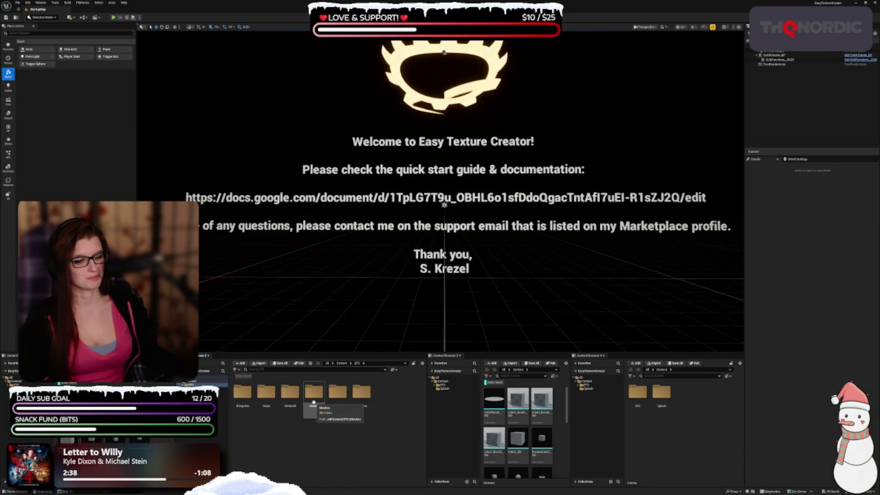
pyautogui.doubleClick(266, 393)
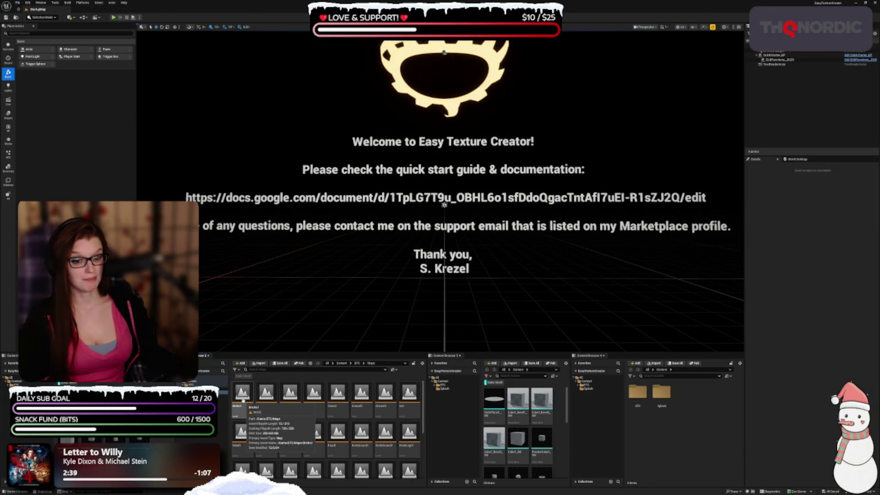
pyautogui.doubleClick(242, 400)
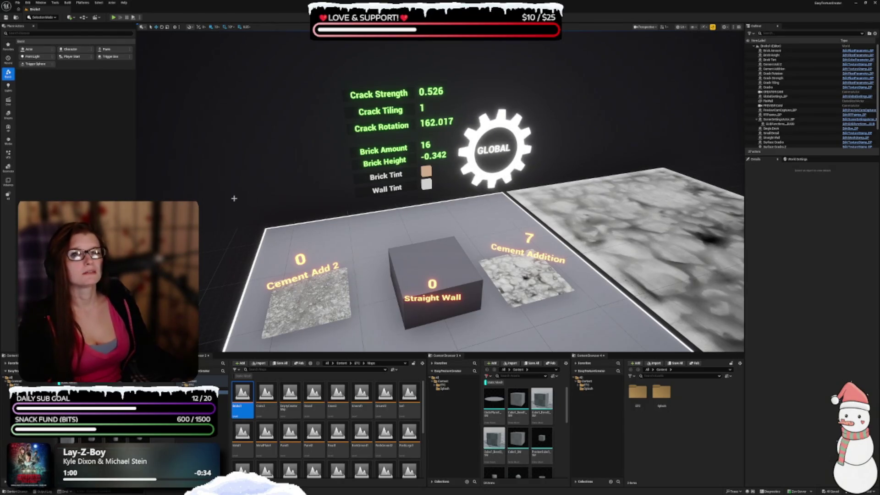
pyautogui.click(619, 370)
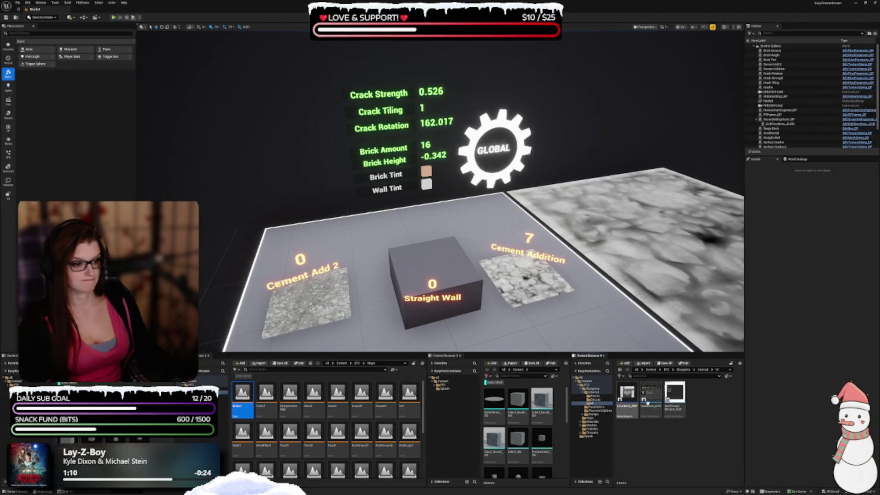
# Step: Reframe the brick setup, inspect the TextureManager_BP actor's parameters, then deselect it
pyautogui.moveTo(448, 140)
pyautogui.mouseDown()
pyautogui.moveTo(435, 174)
pyautogui.moveTo(424, 154)
pyautogui.moveTo(435, 151)
pyautogui.mouseUp()
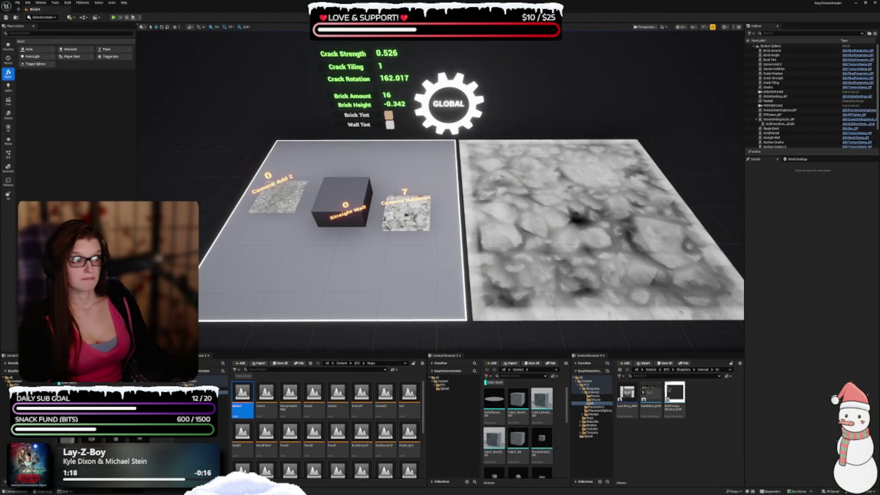
pyautogui.click(319, 276)
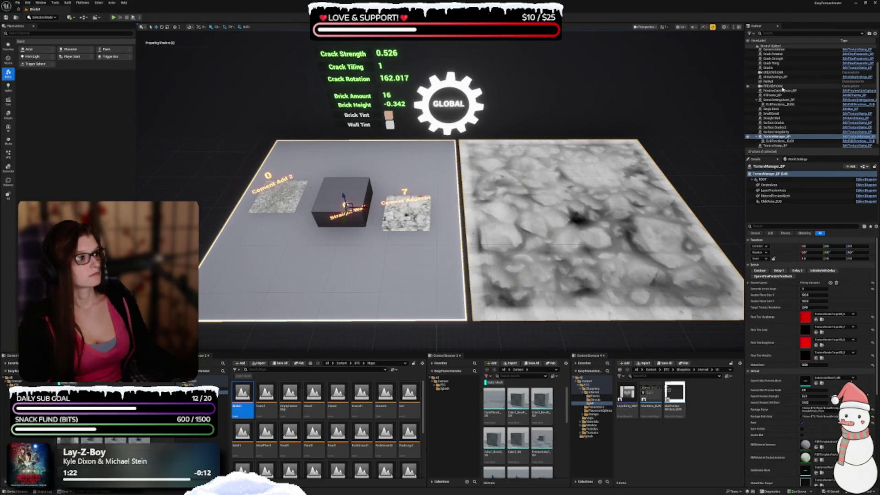
pyautogui.scroll(-1, 782, 110)
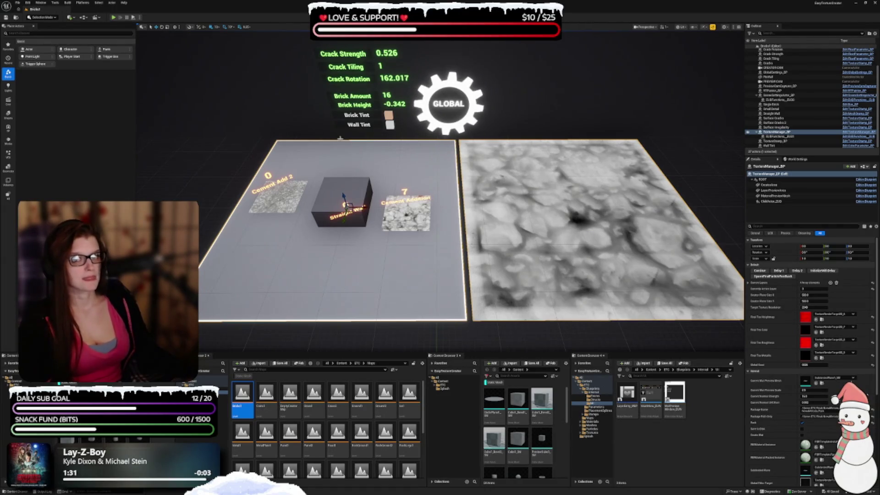
pyautogui.press('Escape')
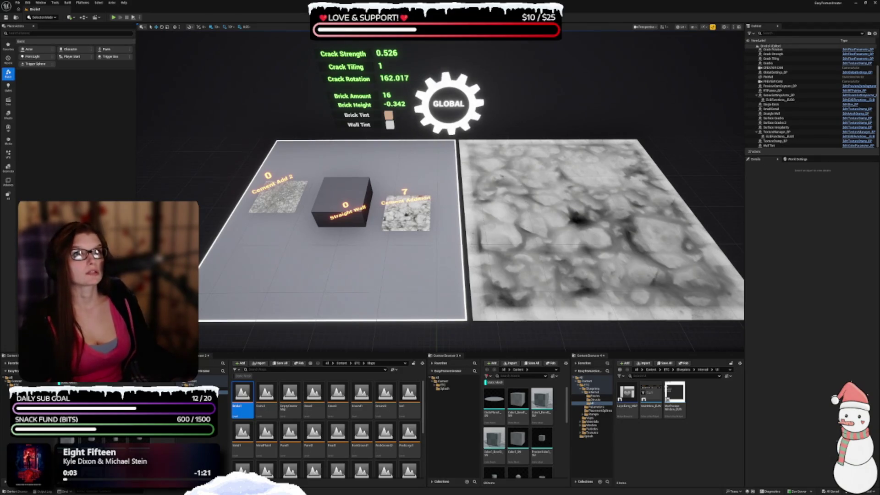
# Step: Run MainMenu_EUW as an editor utility widget and move its floating window up and left
pyautogui.rightClick(653, 418)
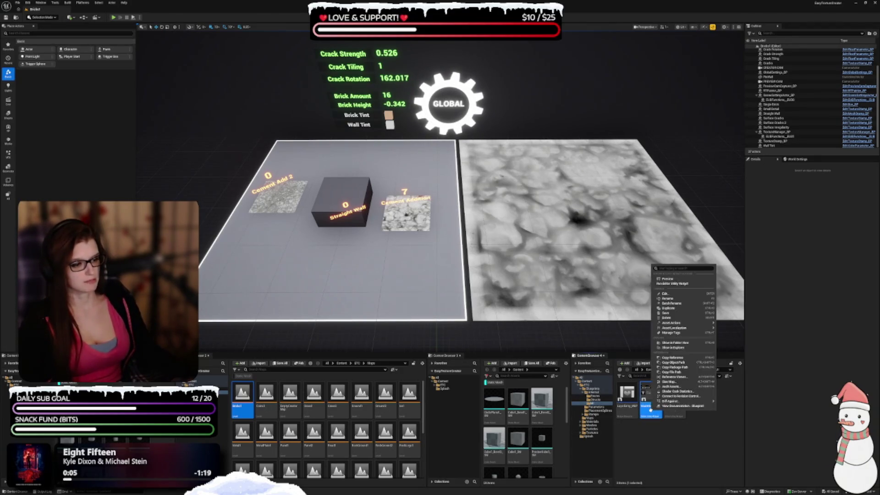
pyautogui.click(674, 283)
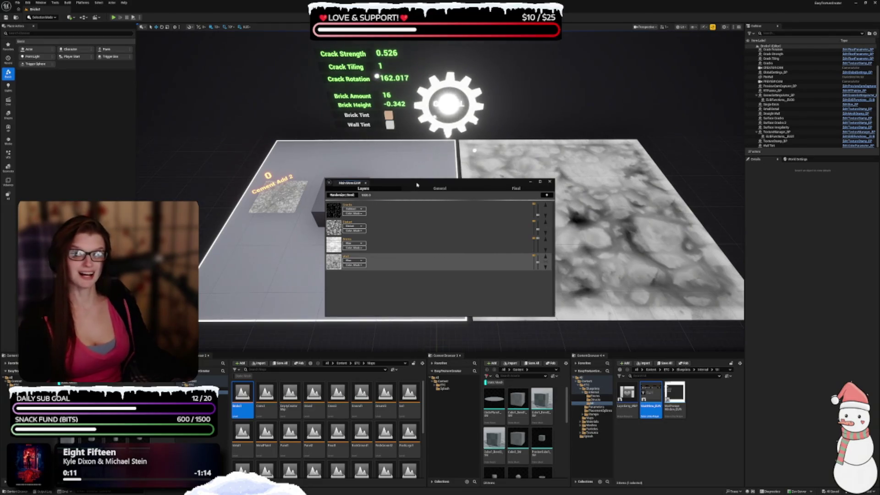
pyautogui.moveTo(417, 184); pyautogui.dragTo(397, 152)
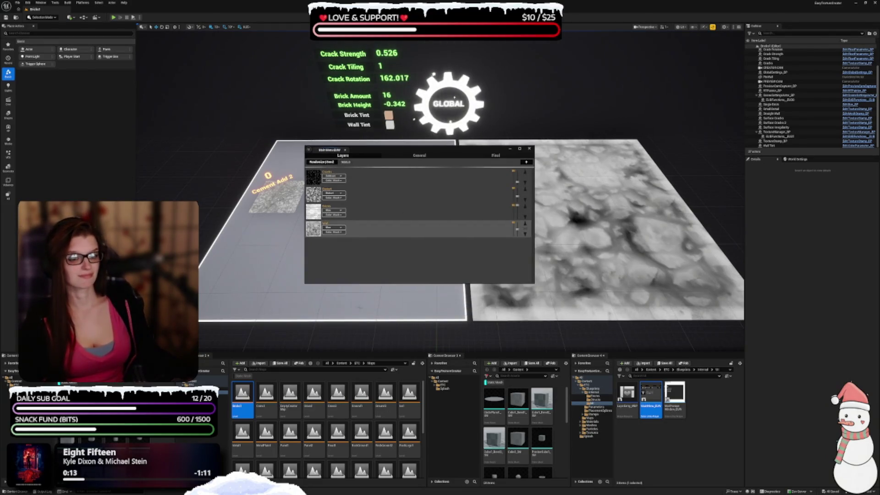
pyautogui.click(29, 3)
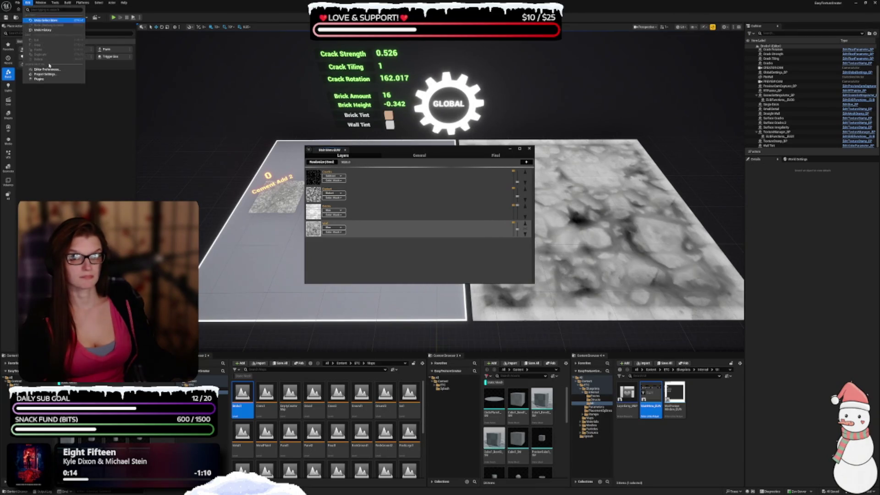
# Step: Raise the Application Scale in Editor Preferences, then close the preferences
pyautogui.click(127, 179)
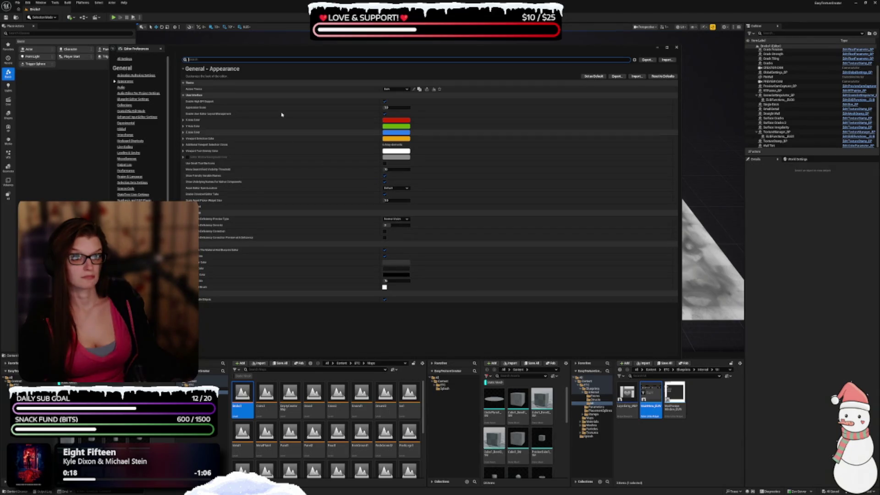
pyautogui.click(399, 107)
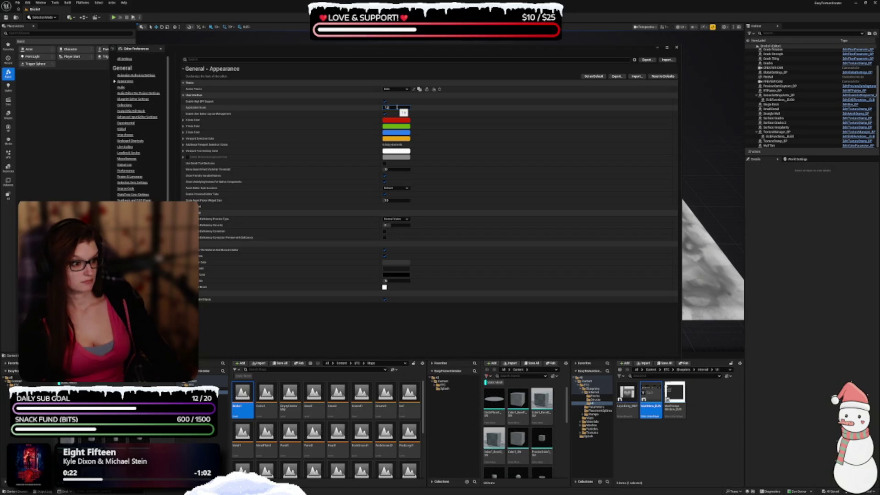
pyautogui.press('Return')
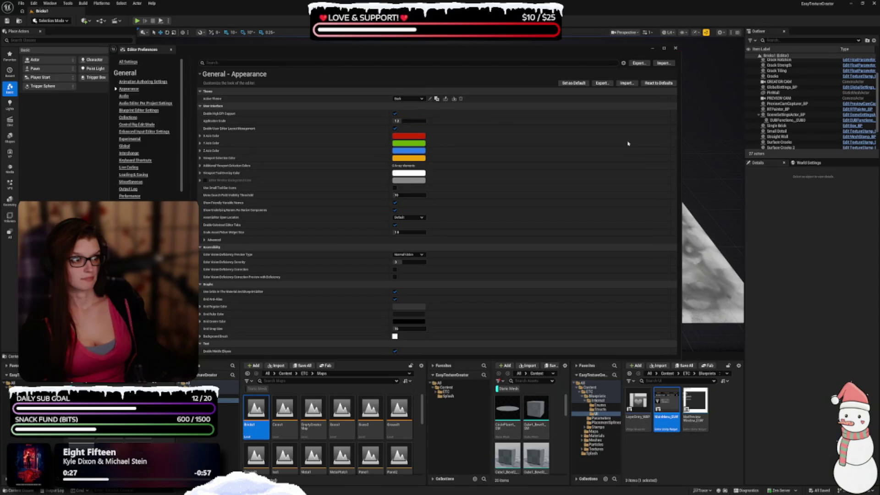
pyautogui.click(675, 47)
# Step: Reposition the Main Menu window and hide the second content browser's Sources panel, resizing splitters
pyautogui.moveTo(423, 152)
pyautogui.mouseDown()
pyautogui.moveTo(457, 172)
pyautogui.moveTo(435, 155)
pyautogui.moveTo(437, 128)
pyautogui.mouseUp()
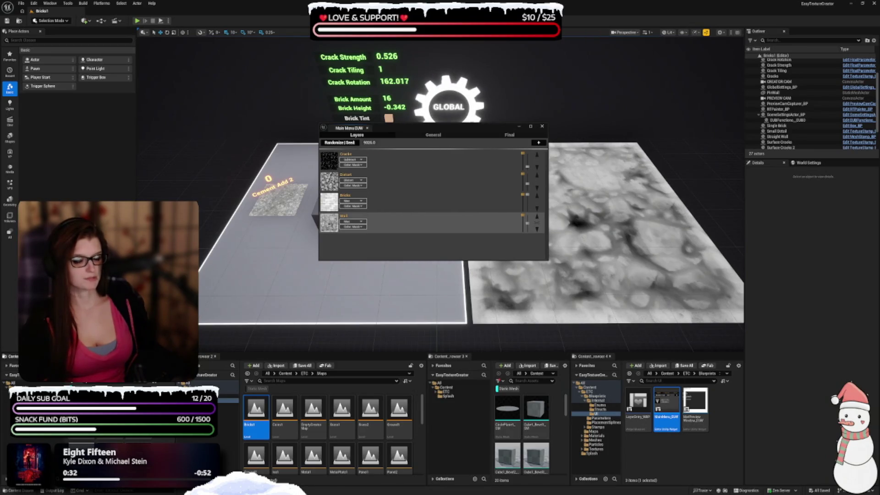
pyautogui.moveTo(425, 394); pyautogui.dragTo(236, 391)
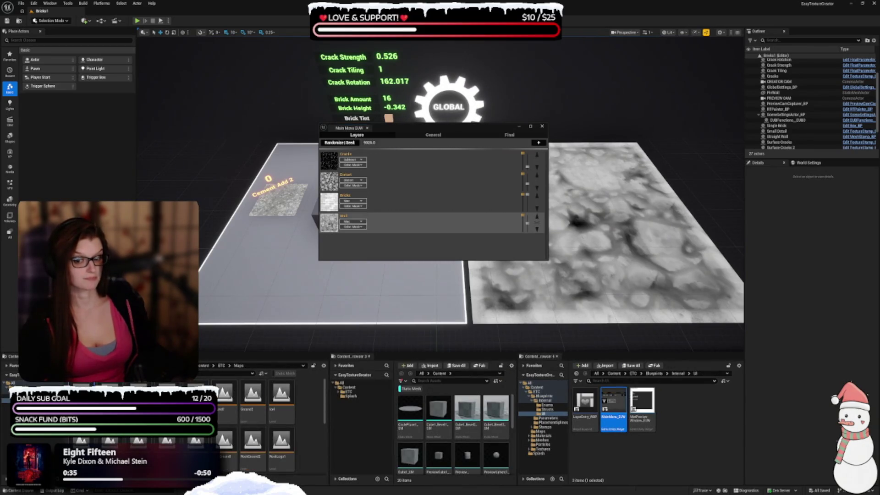
pyautogui.click(323, 365)
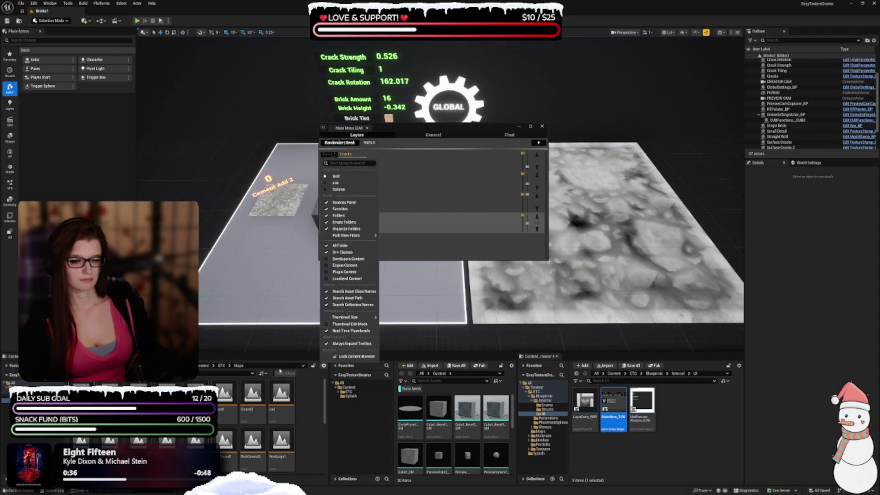
pyautogui.click(343, 202)
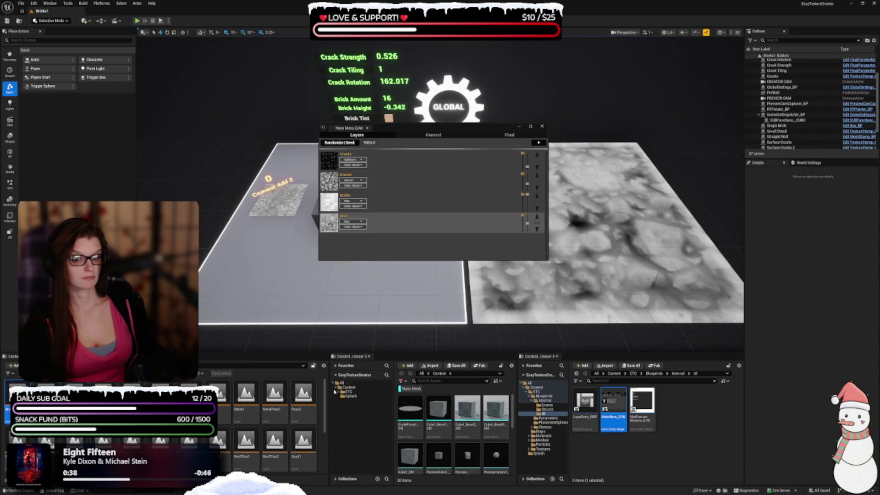
pyautogui.moveTo(329, 405); pyautogui.dragTo(216, 406)
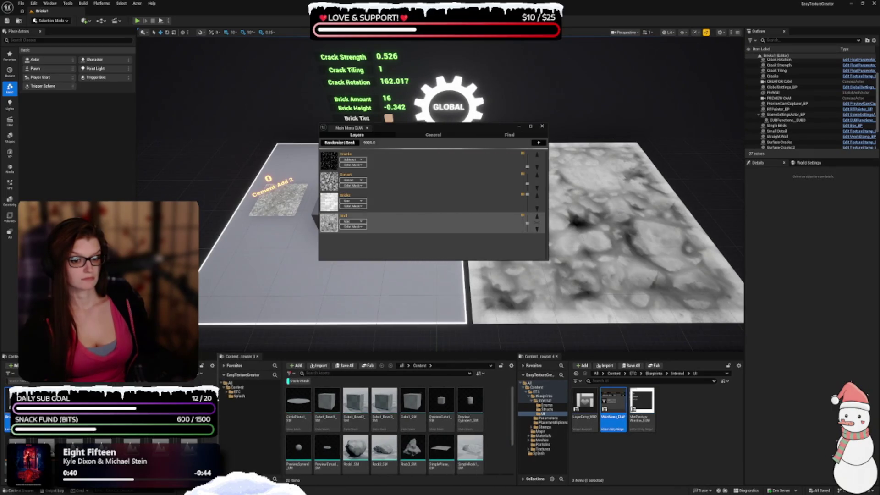
pyautogui.click(511, 365)
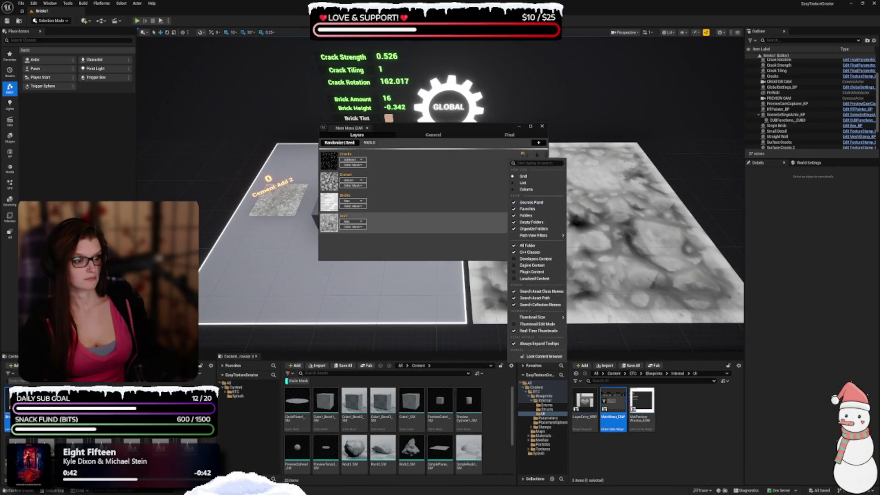
# Step: Hide the third browser's folder tree, clear the Static Mesh filter, and open the ETC folder
pyautogui.click(531, 202)
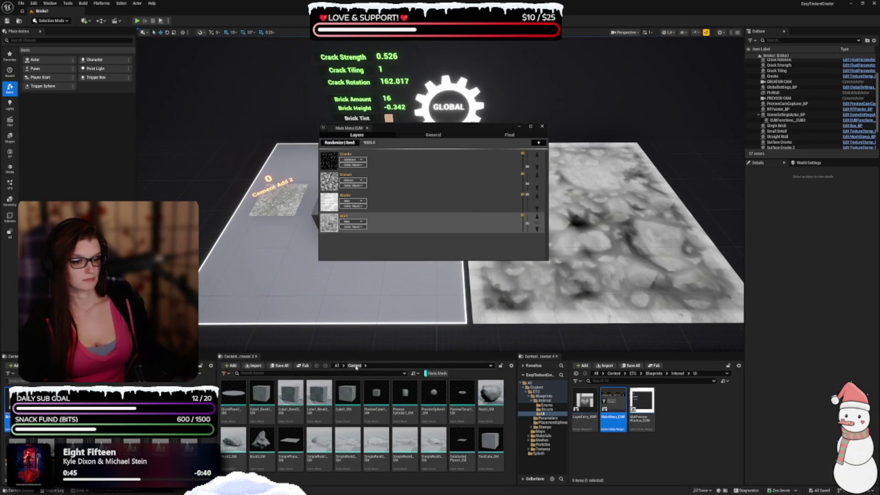
pyautogui.click(431, 373)
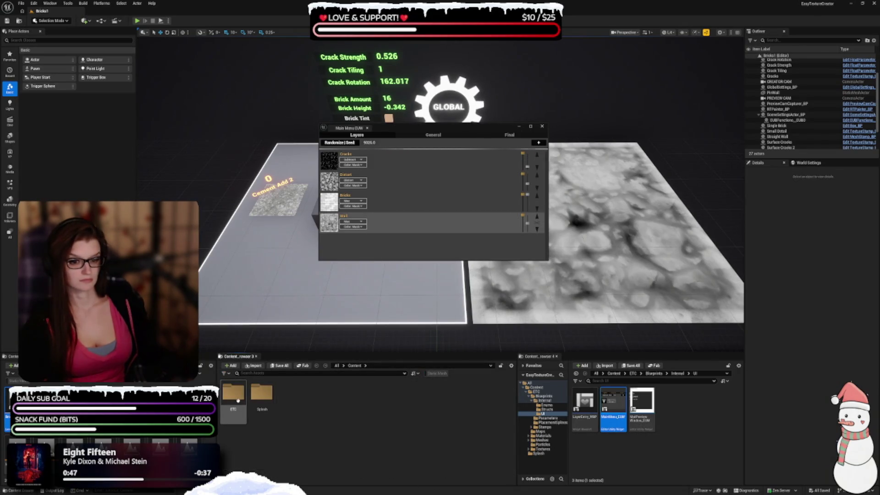
pyautogui.doubleClick(238, 394)
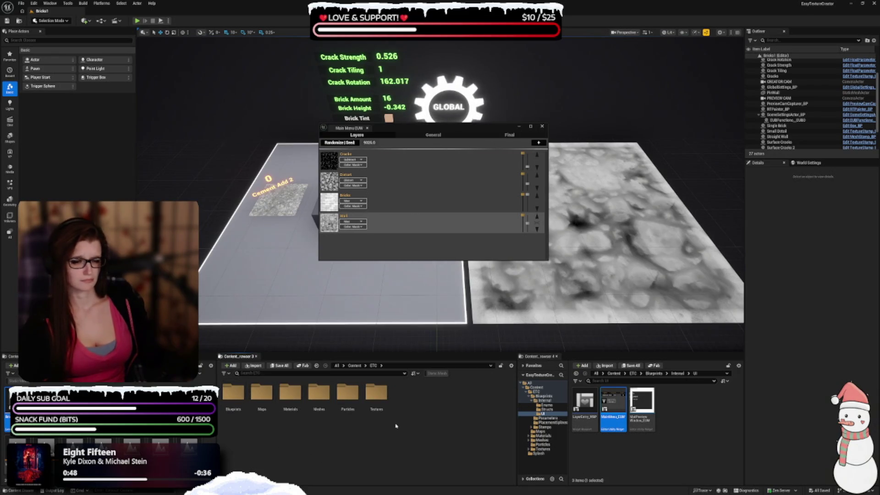
# Step: Close the fourth content browser, rearrange the Main Menu widget window, and open Blueprints
pyautogui.moveTo(386, 352); pyautogui.dragTo(385, 364)
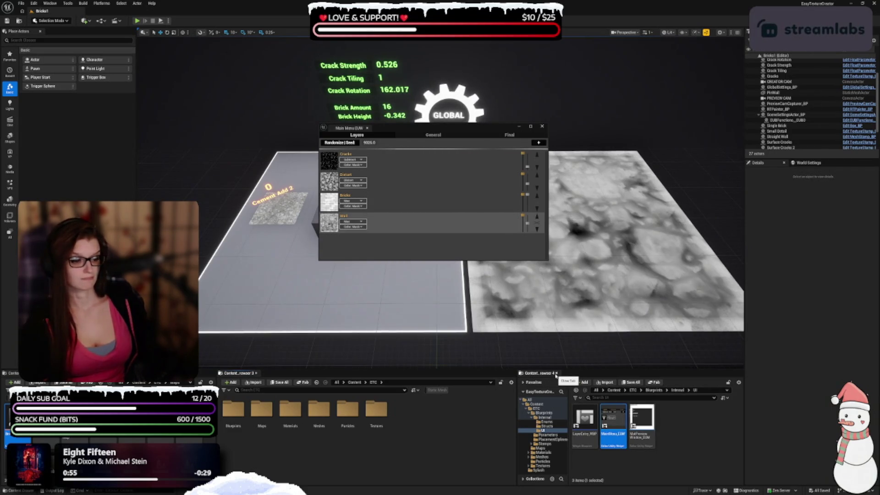
pyautogui.click(555, 373)
pyautogui.moveTo(350, 128)
pyautogui.mouseDown()
pyautogui.moveTo(660, 414)
pyautogui.moveTo(698, 415)
pyautogui.moveTo(559, 413)
pyautogui.moveTo(539, 457)
pyautogui.mouseUp()
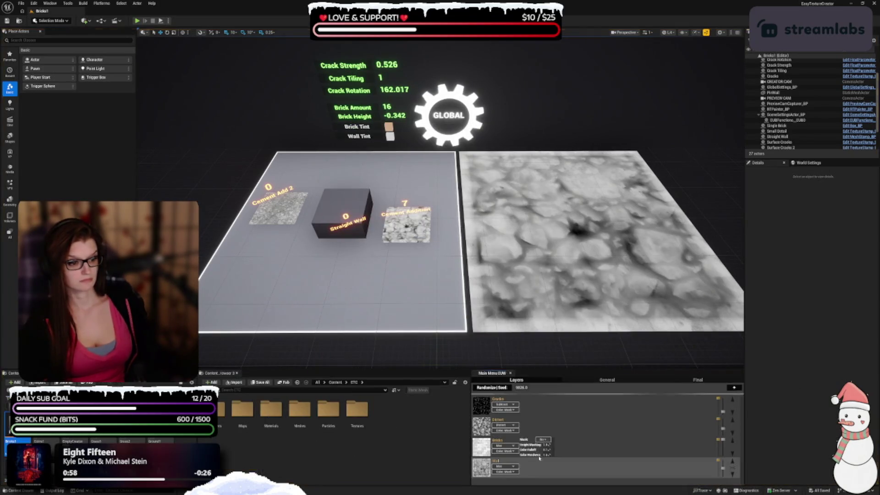
pyautogui.moveTo(470, 429); pyautogui.dragTo(490, 430)
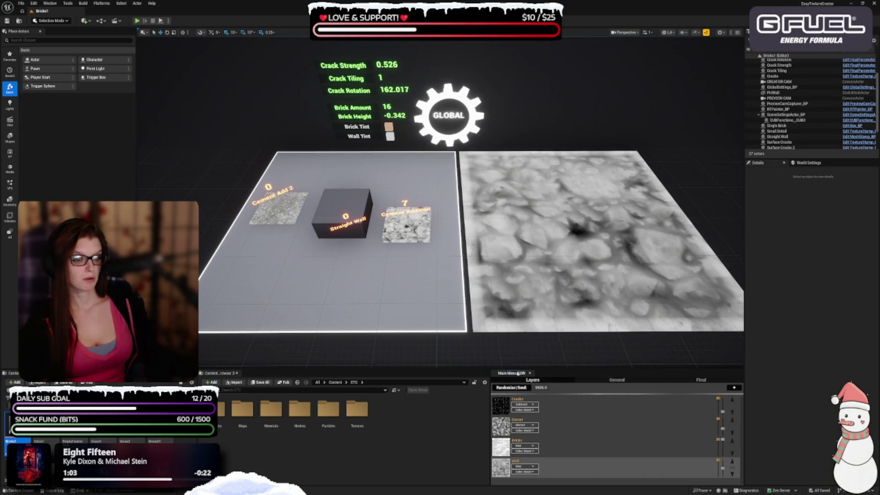
pyautogui.moveTo(518, 374)
pyautogui.mouseDown()
pyautogui.moveTo(246, 263)
pyautogui.moveTo(153, 32)
pyautogui.moveTo(61, 198)
pyautogui.moveTo(66, 32)
pyautogui.mouseUp()
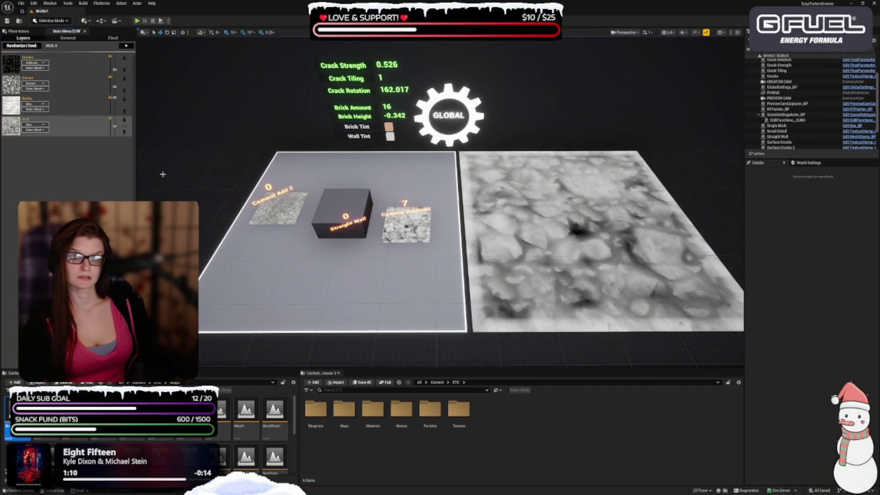
pyautogui.moveTo(136, 167); pyautogui.dragTo(143, 168)
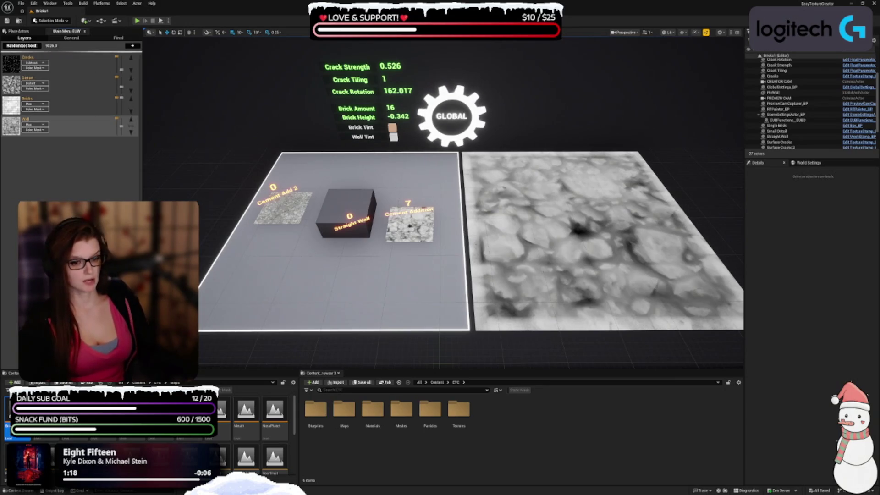
pyautogui.doubleClick(315, 408)
# Step: Run MatPreviewWindow_EUW from ETC/Blueprints/Internal/UI and turn off its Sky background
pyautogui.click(314, 414)
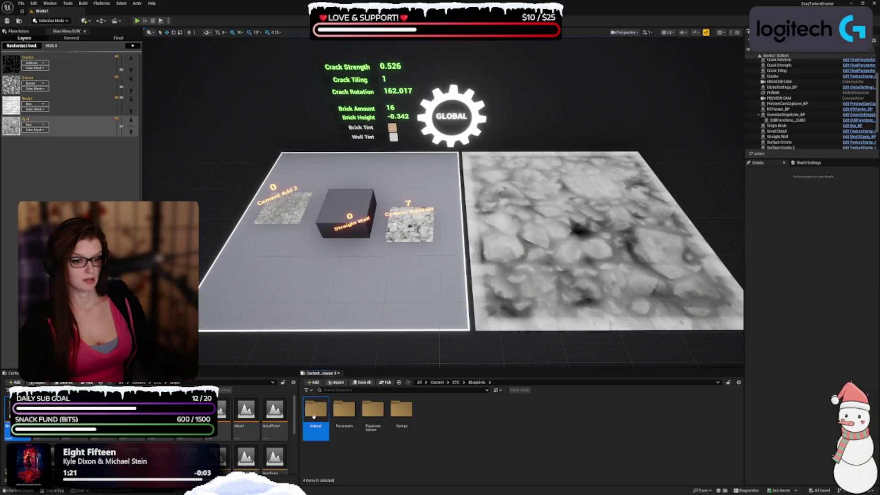
pyautogui.doubleClick(314, 415)
pyautogui.doubleClick(365, 414)
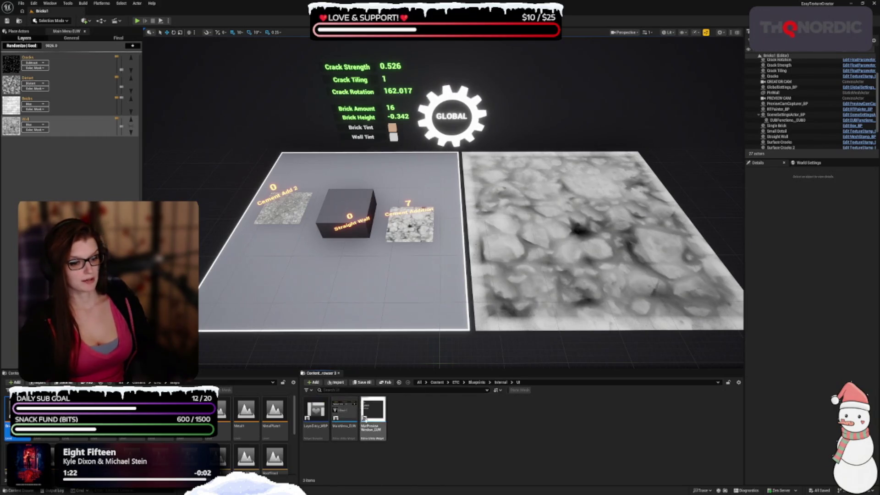
pyautogui.rightClick(373, 413)
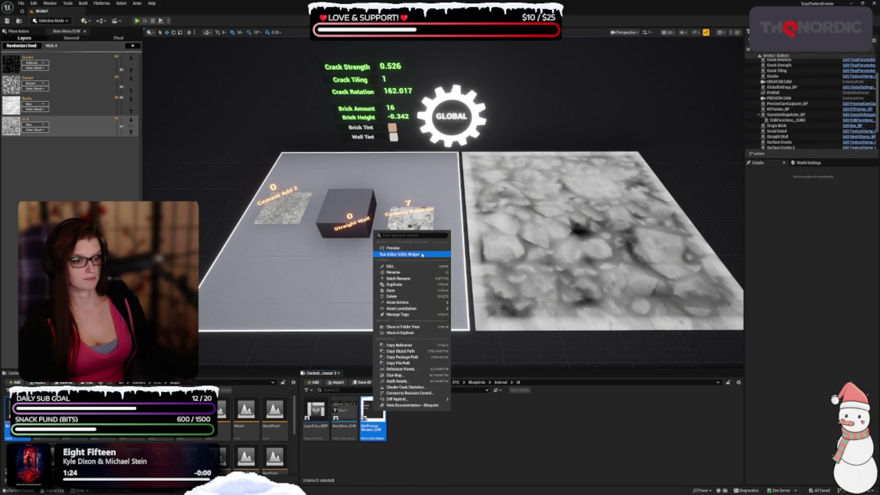
pyautogui.click(422, 255)
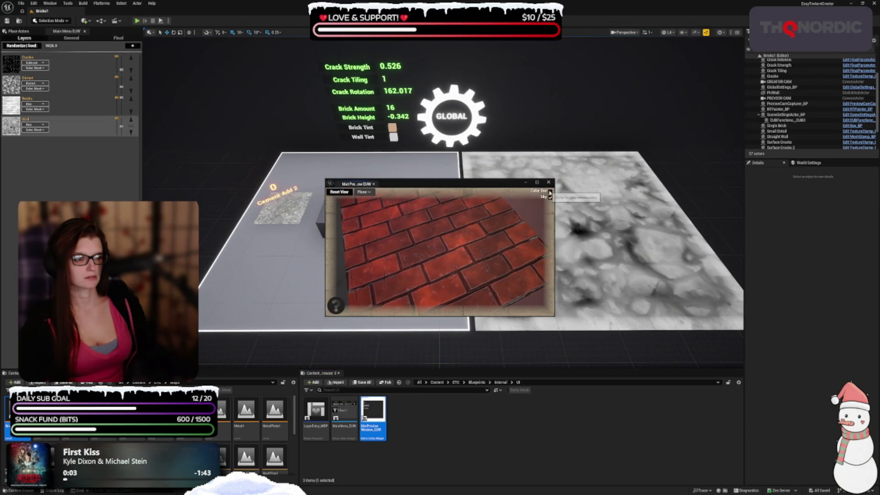
pyautogui.click(551, 197)
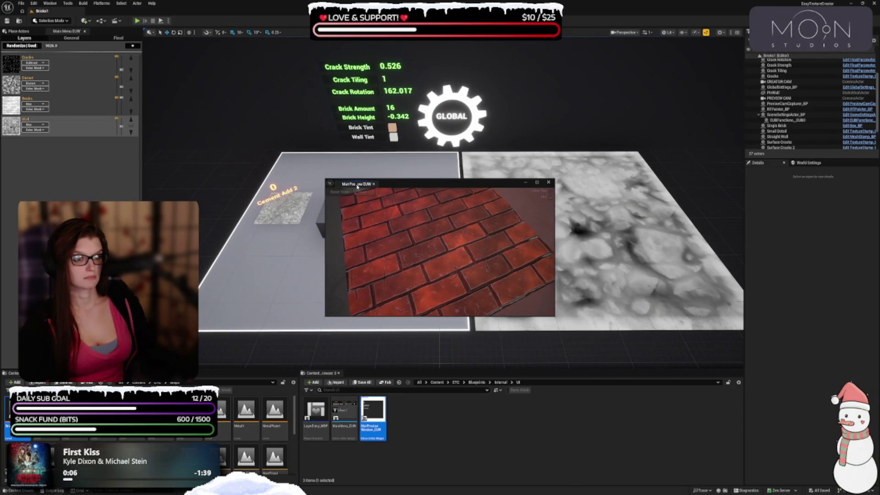
# Step: Dock the material preview left of the level viewport and resize the Layers and preview panels
pyautogui.moveTo(357, 186)
pyautogui.mouseDown()
pyautogui.moveTo(229, 163)
pyautogui.moveTo(165, 137)
pyautogui.moveTo(183, 151)
pyautogui.mouseUp()
pyautogui.moveTo(79, 181)
pyautogui.mouseDown()
pyautogui.moveTo(167, 181)
pyautogui.moveTo(140, 181)
pyautogui.mouseUp()
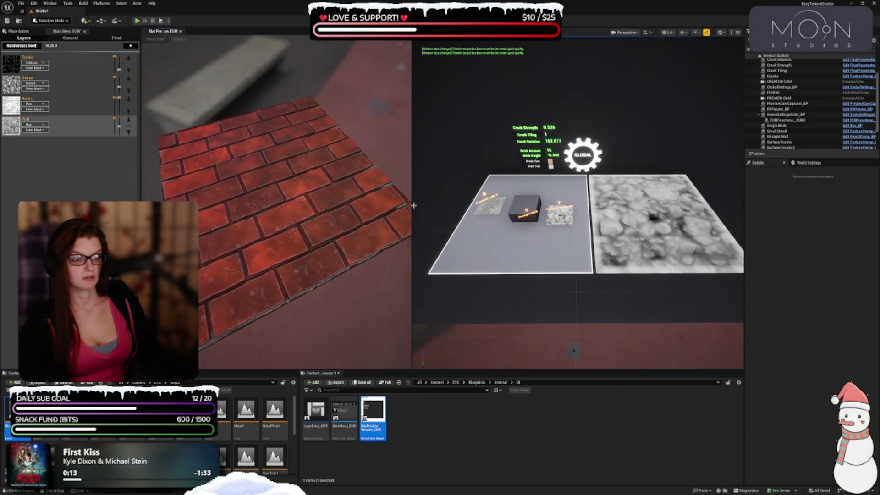
pyautogui.moveTo(412, 205)
pyautogui.mouseDown()
pyautogui.moveTo(428, 204)
pyautogui.moveTo(386, 204)
pyautogui.mouseUp()
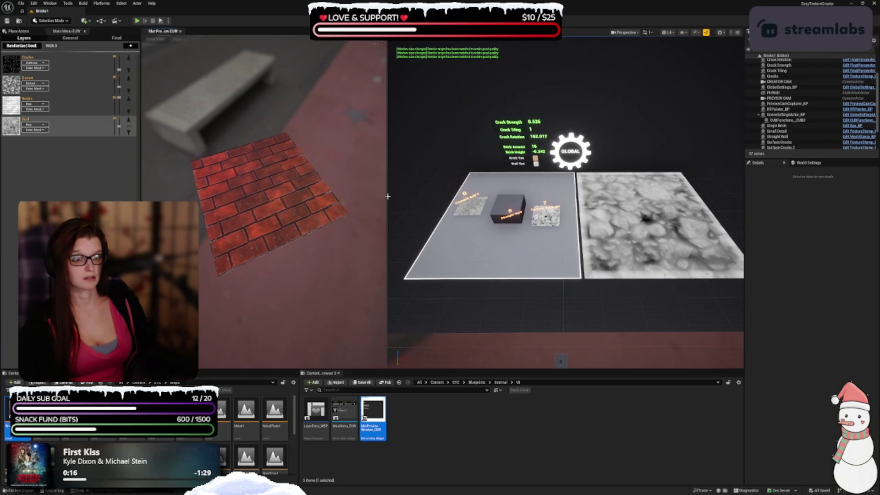
pyautogui.click(389, 196)
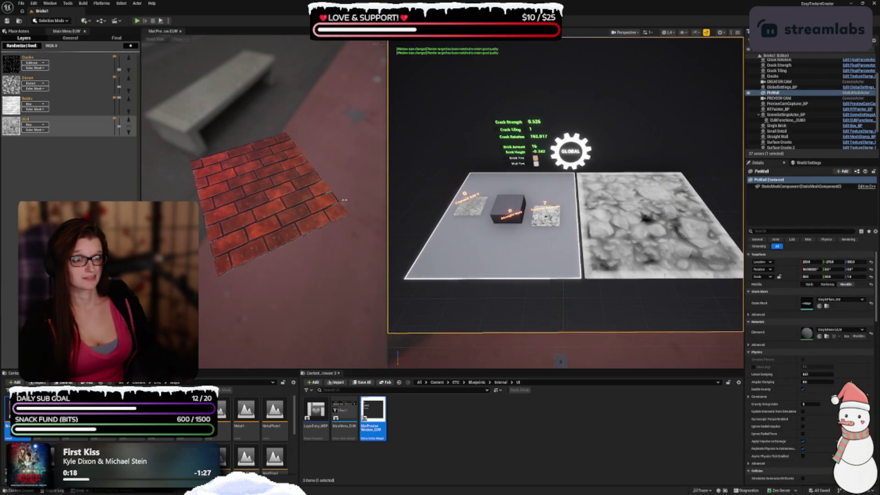
pyautogui.moveTo(387, 197); pyautogui.dragTo(326, 211)
# Step: Give the brick preview a black background and orbit the plane to an angled view
pyautogui.moveTo(271, 230)
pyautogui.mouseDown()
pyautogui.moveTo(241, 210)
pyautogui.moveTo(256, 210)
pyautogui.moveTo(245, 226)
pyautogui.mouseUp()
pyautogui.click(320, 43)
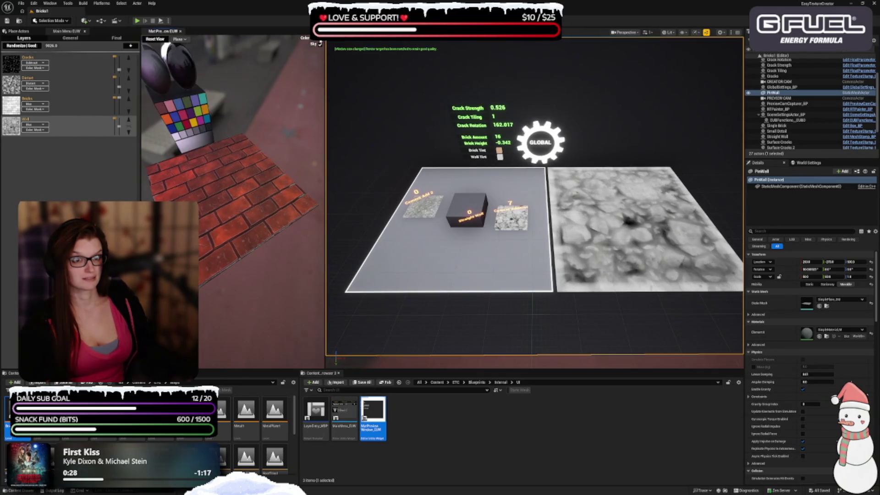
pyautogui.click(319, 43)
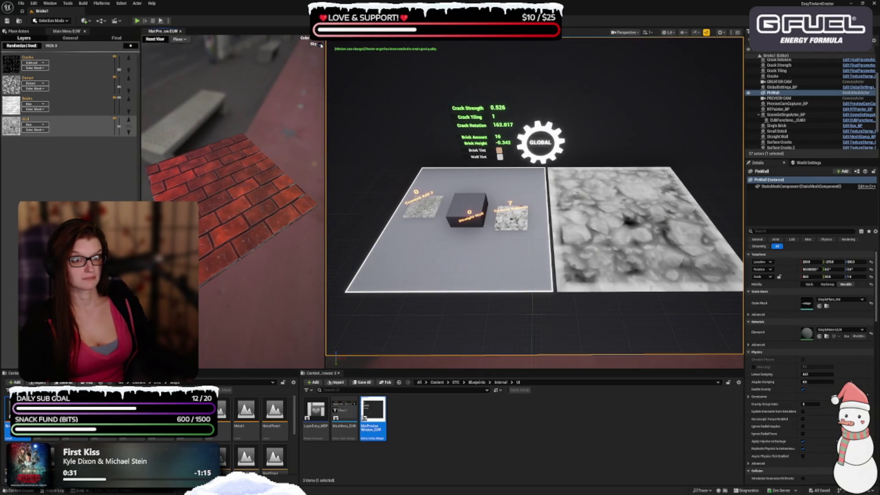
pyautogui.click(319, 47)
pyautogui.moveTo(250, 211)
pyautogui.mouseDown()
pyautogui.moveTo(255, 233)
pyautogui.moveTo(248, 221)
pyautogui.mouseUp()
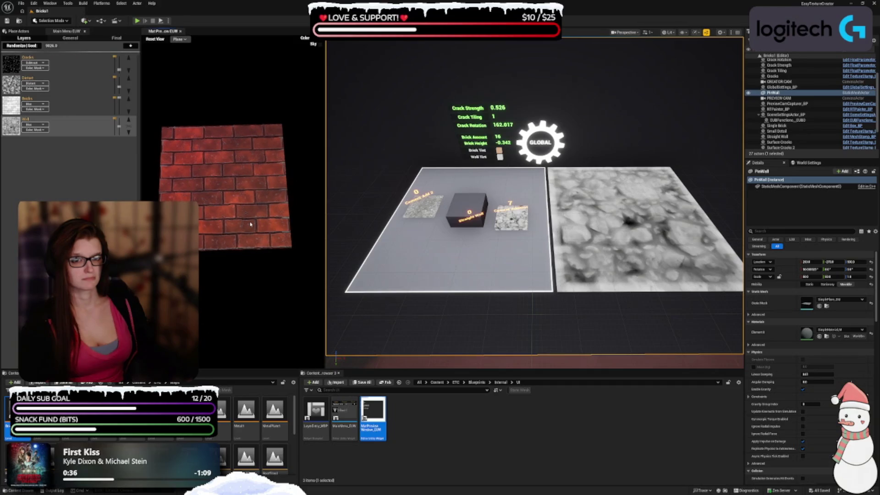
pyautogui.moveTo(323, 206); pyautogui.dragTo(310, 206)
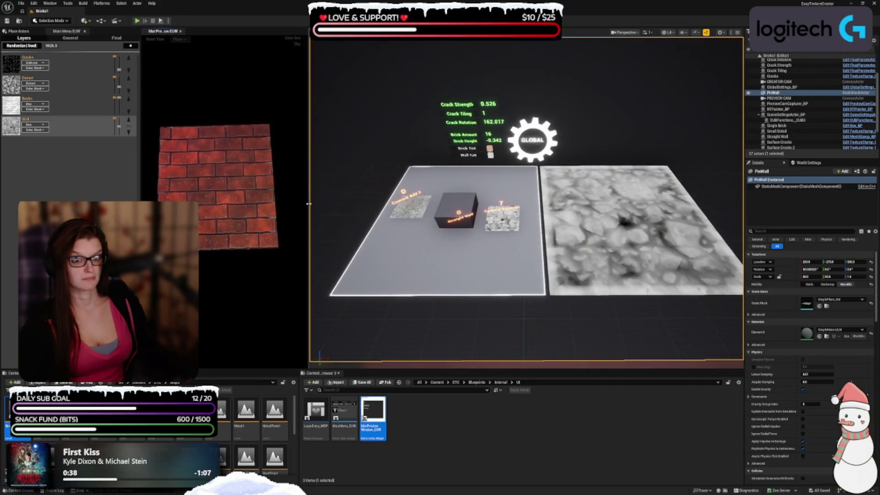
pyautogui.moveTo(250, 235)
pyautogui.mouseDown()
pyautogui.moveTo(253, 224)
pyautogui.moveTo(197, 114)
pyautogui.mouseUp()
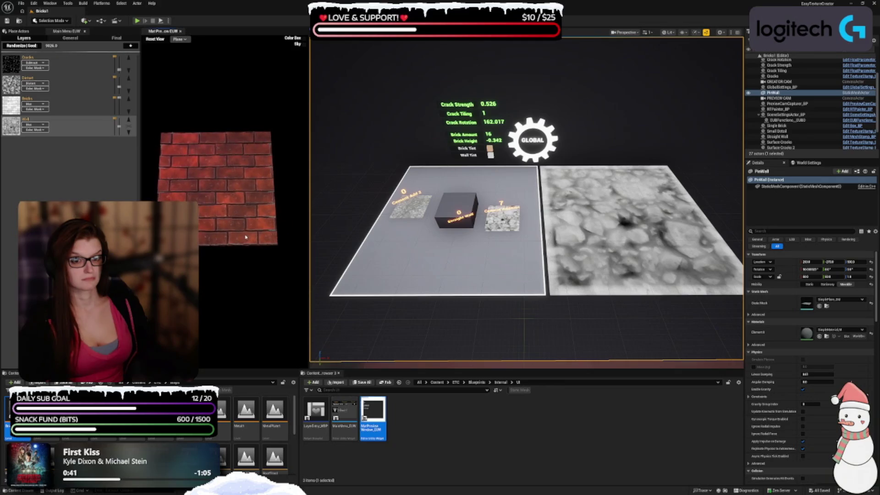
# Step: Preview the brick material on a sphere, cylinder, box and torus in turn
pyautogui.click(179, 40)
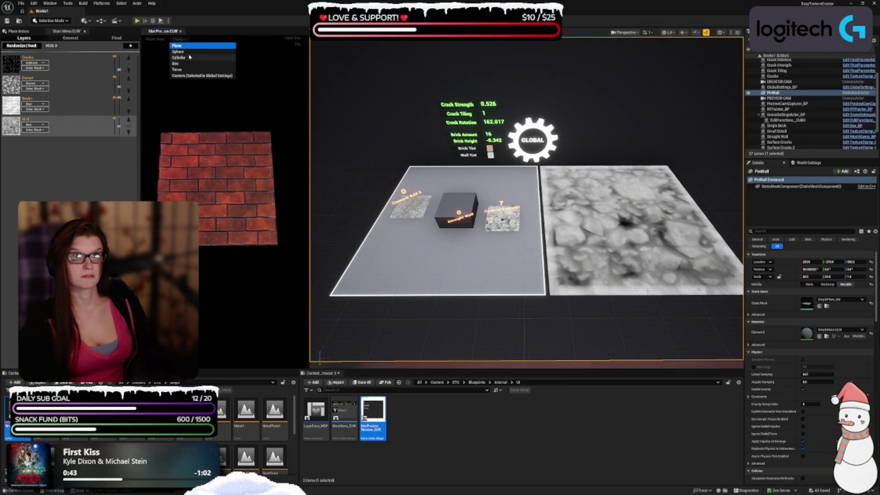
pyautogui.click(192, 53)
pyautogui.moveTo(226, 222); pyautogui.dragTo(223, 174)
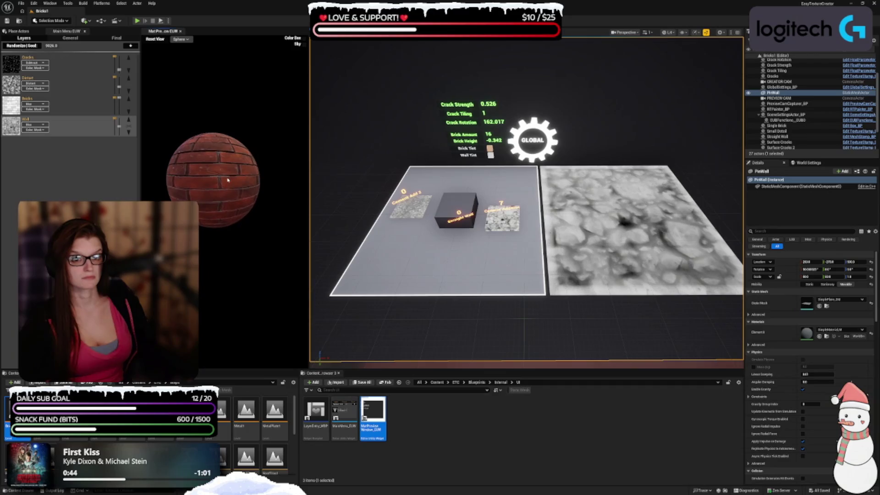
pyautogui.click(180, 40)
pyautogui.click(187, 58)
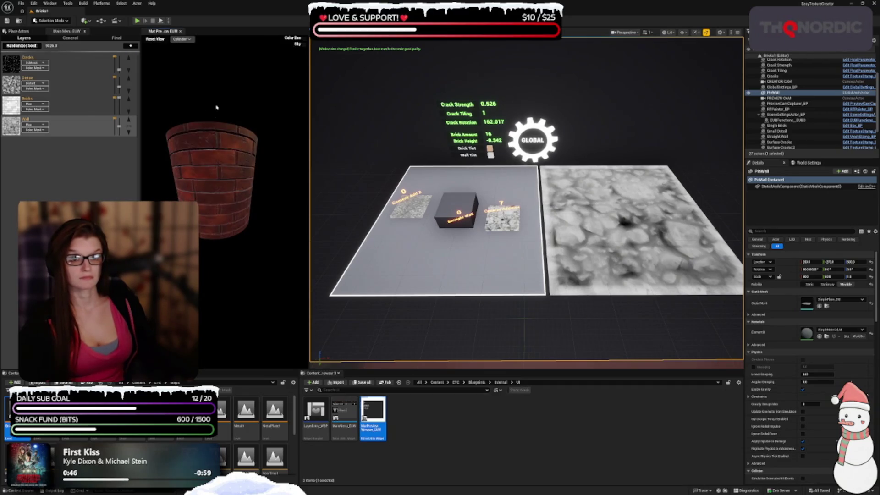
pyautogui.click(181, 39)
pyautogui.click(188, 65)
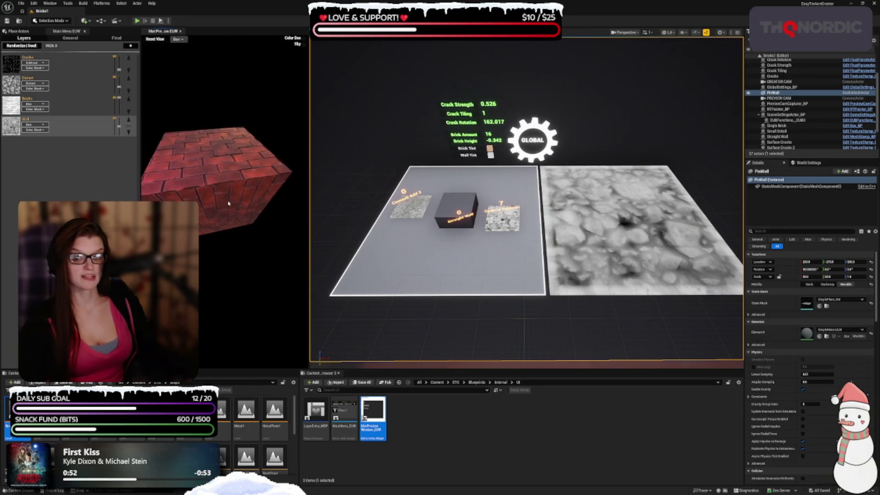
pyautogui.click(179, 39)
pyautogui.click(193, 69)
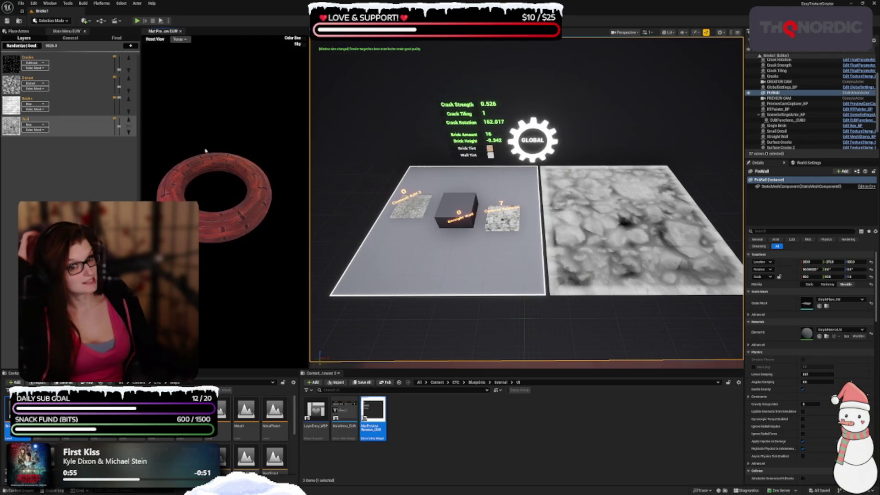
# Step: Switch the preview back to the plane and reset the camera to its default angle
pyautogui.click(178, 40)
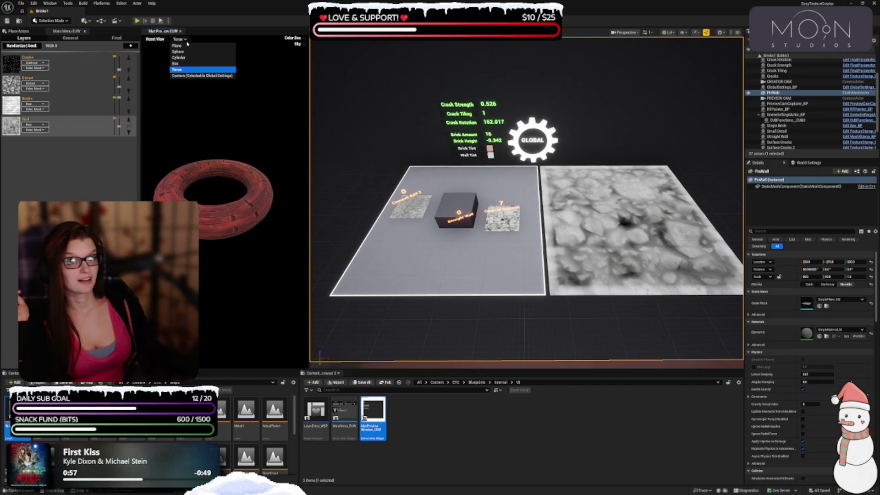
pyautogui.click(176, 46)
pyautogui.moveTo(219, 196)
pyautogui.mouseDown()
pyautogui.moveTo(235, 193)
pyautogui.moveTo(255, 204)
pyautogui.mouseUp()
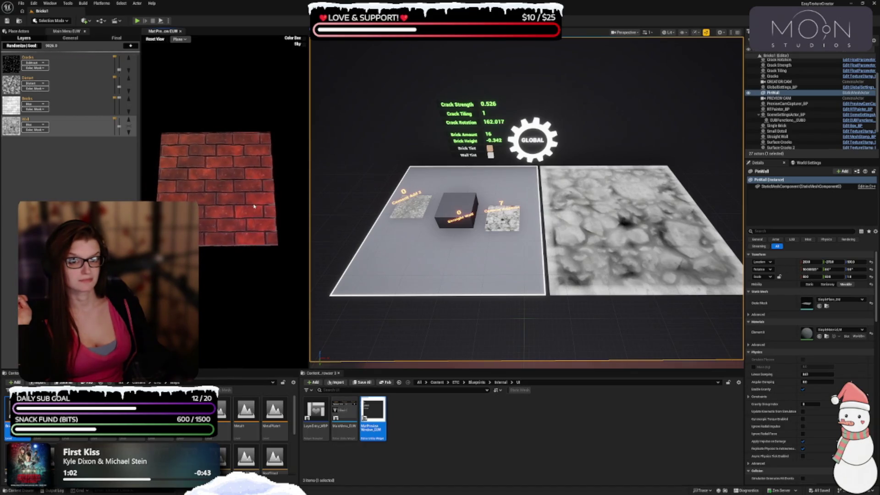
pyautogui.click(158, 40)
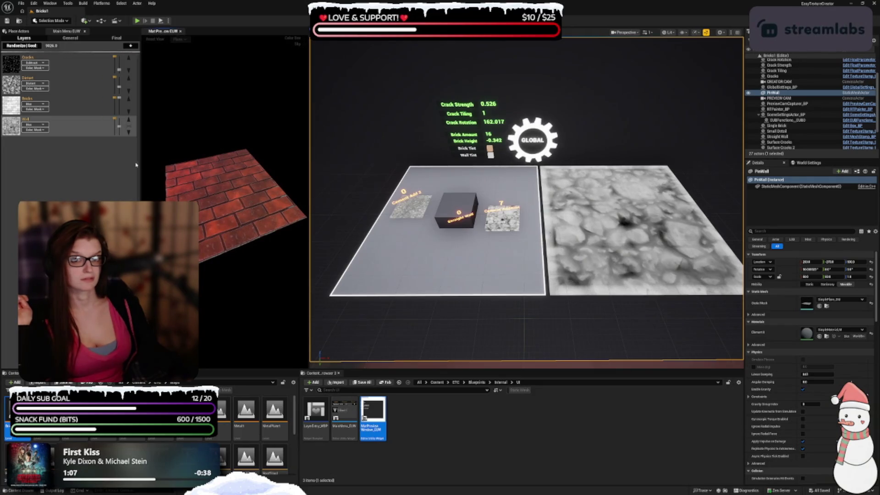
# Step: Widen the left panel and rearrange the Main Menu and material preview tabs on the left
pyautogui.moveTo(141, 161); pyautogui.dragTo(132, 161)
pyautogui.moveTo(67, 31)
pyautogui.mouseDown()
pyautogui.moveTo(211, 115)
pyautogui.moveTo(184, 152)
pyautogui.moveTo(139, 151)
pyautogui.mouseUp()
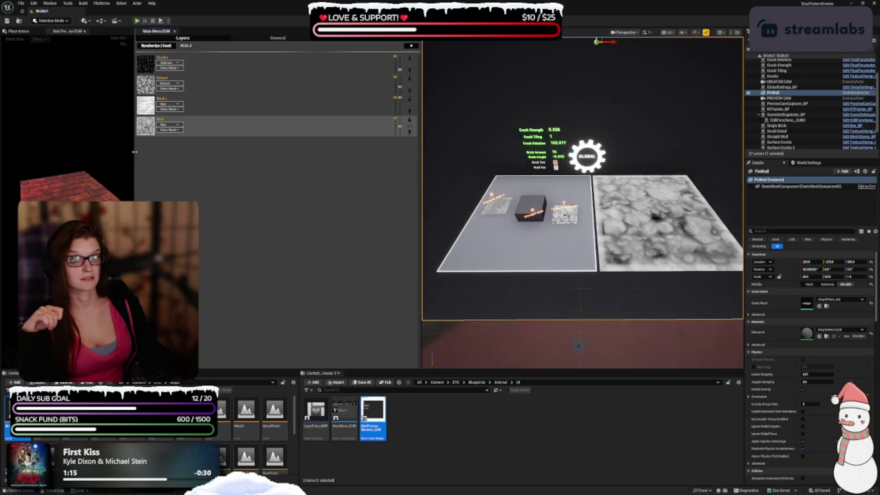
pyautogui.moveTo(69, 31)
pyautogui.mouseDown()
pyautogui.moveTo(220, 302)
pyautogui.moveTo(234, 348)
pyautogui.mouseUp()
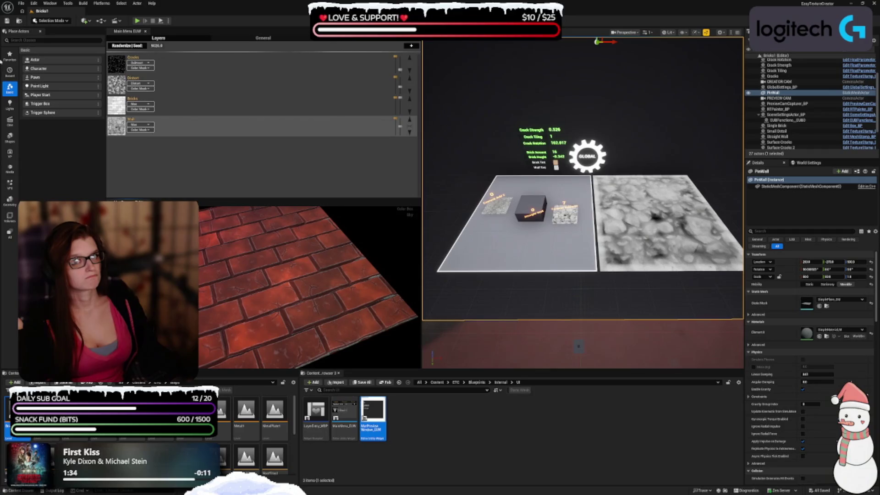
# Step: Close Place Actors, widen the level viewport, make the Main Menu panel taller, and orbit the view
pyautogui.click(40, 31)
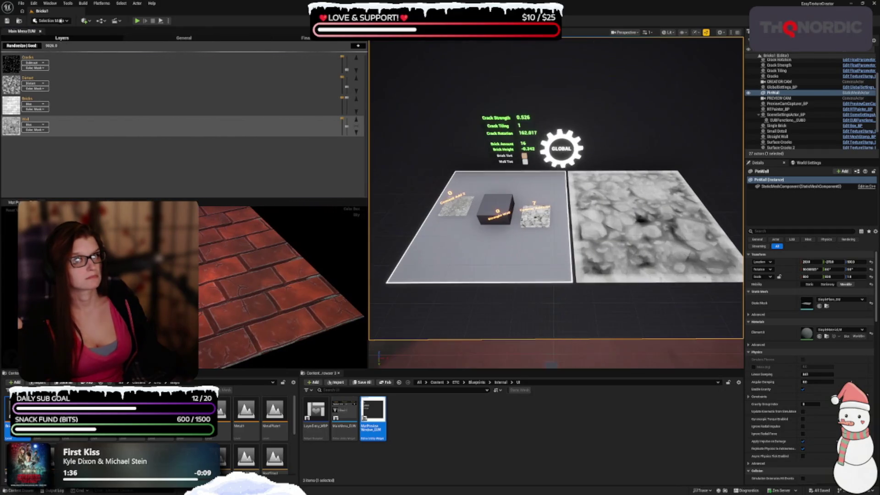
pyautogui.moveTo(367, 186); pyautogui.dragTo(231, 188)
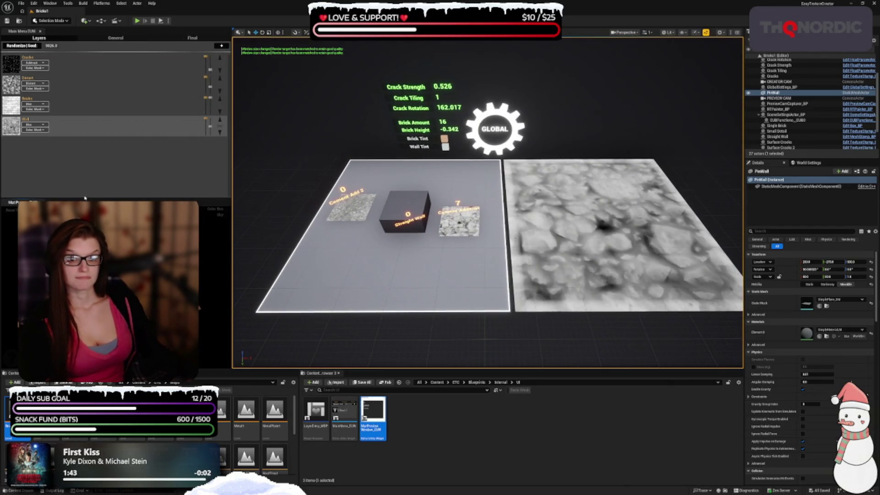
pyautogui.moveTo(85, 198); pyautogui.dragTo(85, 219)
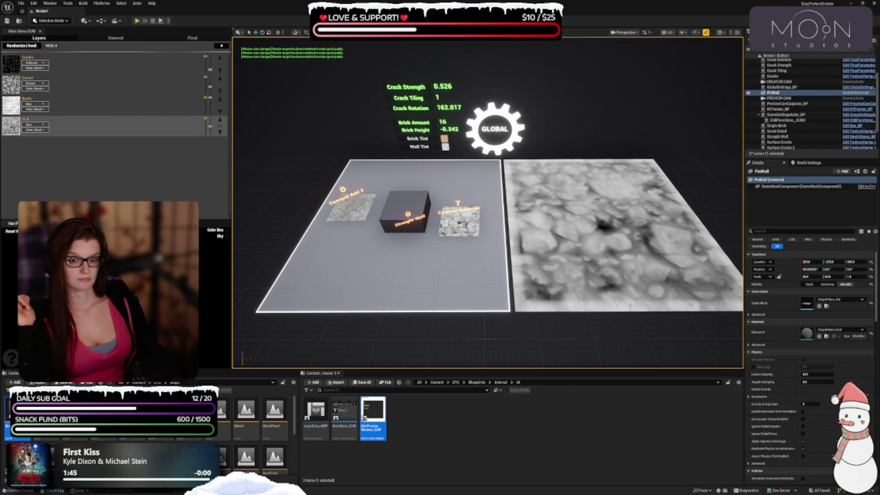
pyautogui.moveTo(410, 269)
pyautogui.mouseDown()
pyautogui.moveTo(399, 270)
pyautogui.moveTo(411, 270)
pyautogui.moveTo(414, 229)
pyautogui.mouseUp()
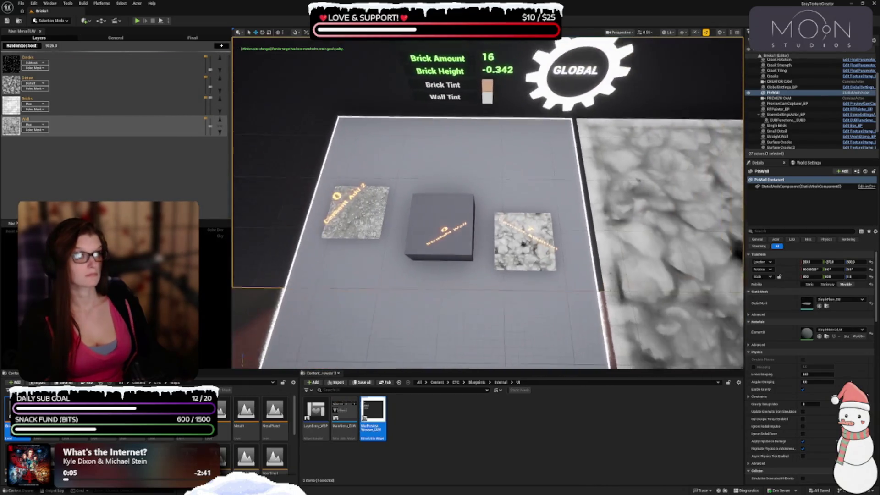
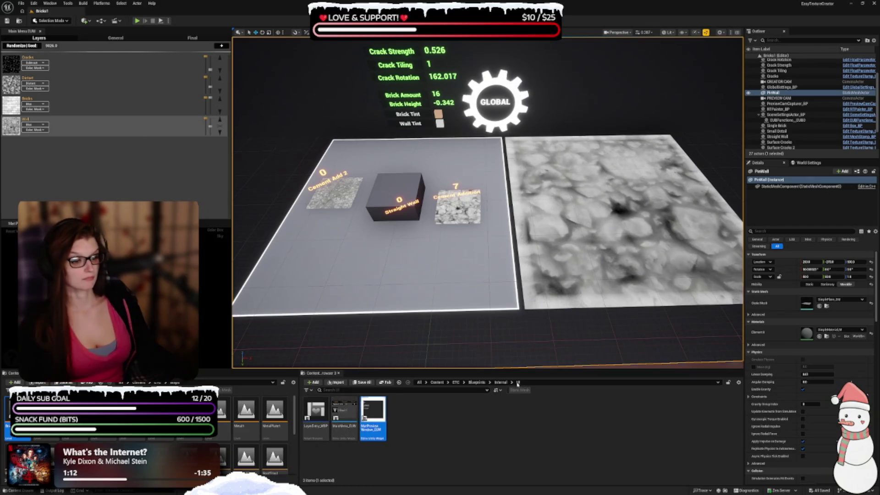
# Step: Go up to the ETC content folder, browse Textures, then open Blueprints and its Stamps folder
pyautogui.click(500, 382)
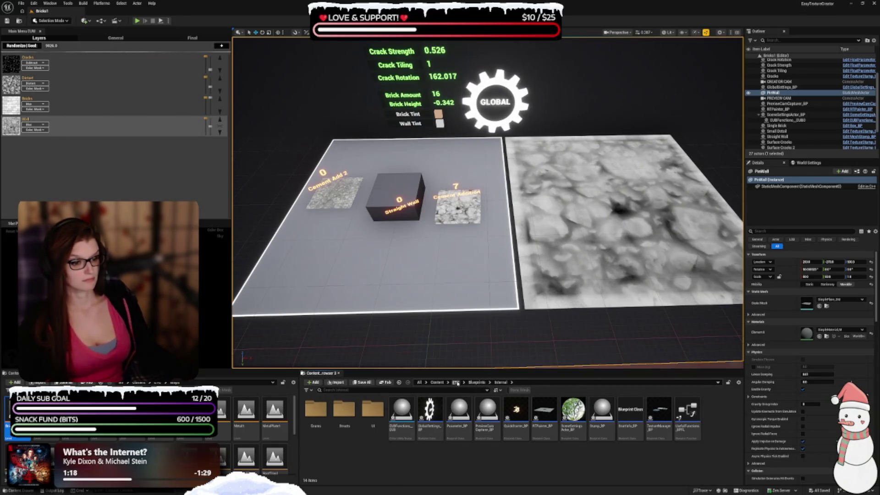
pyautogui.click(455, 382)
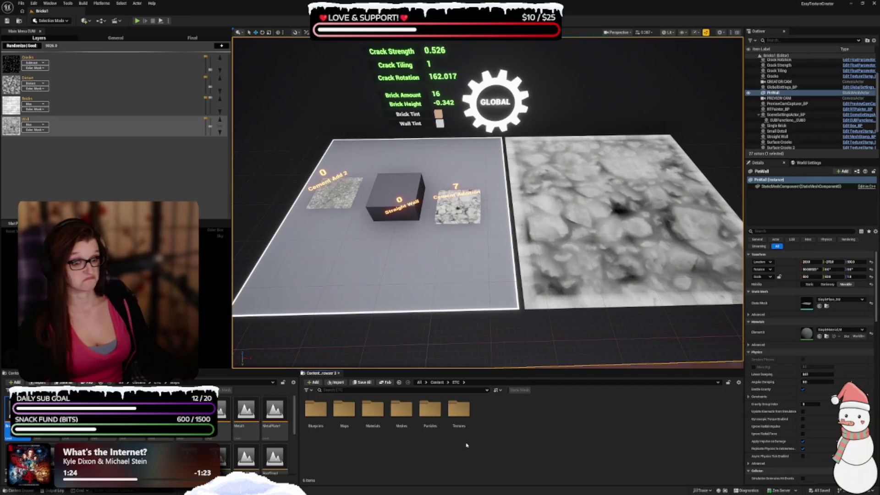
pyautogui.doubleClick(459, 412)
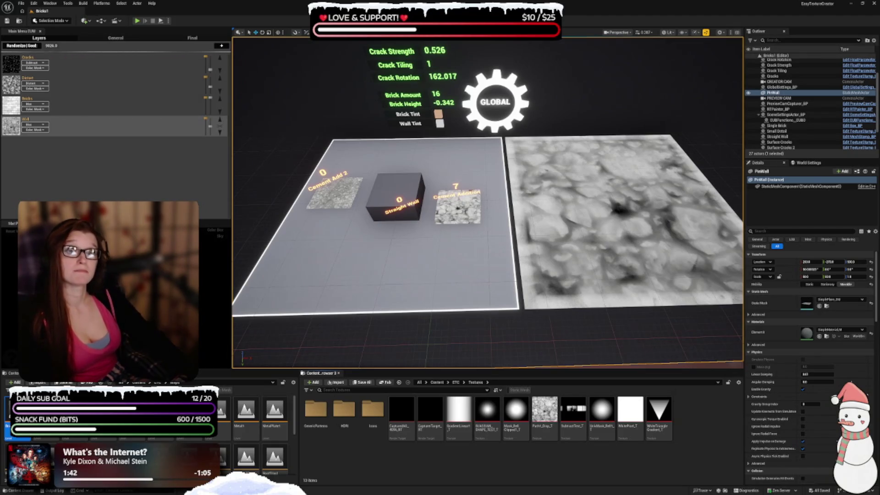
pyautogui.click(456, 382)
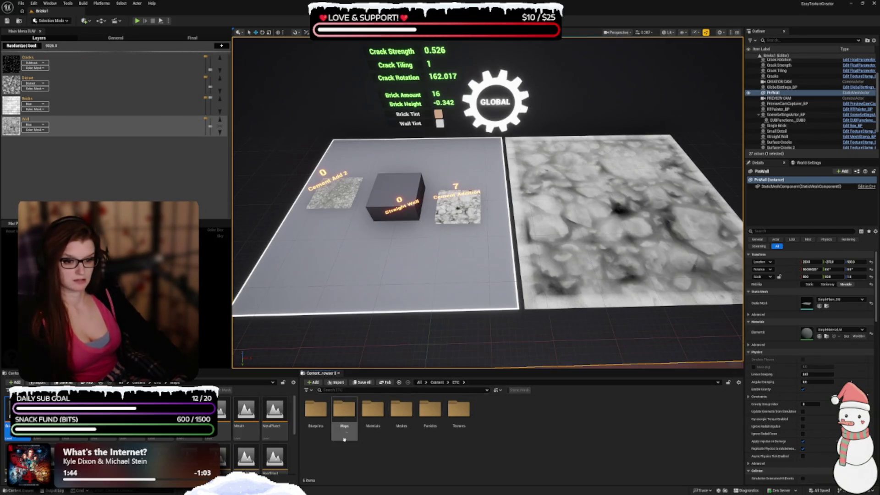
pyautogui.doubleClick(322, 419)
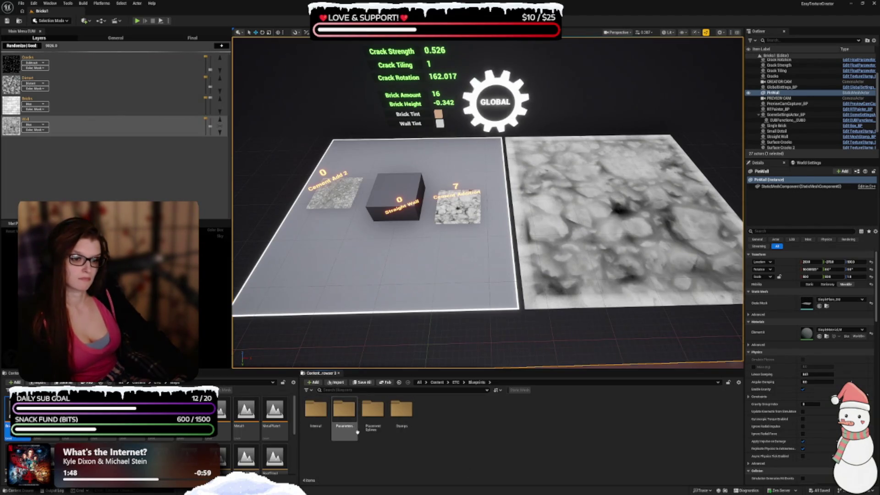
pyautogui.doubleClick(394, 411)
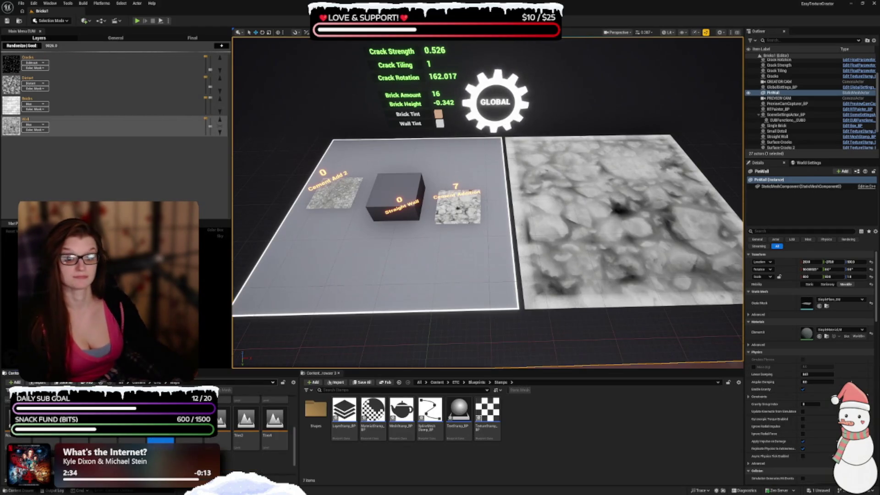
# Step: Save the Bricks1 level and open the TestGenerator level
pyautogui.hotkey('ctrl', 's')
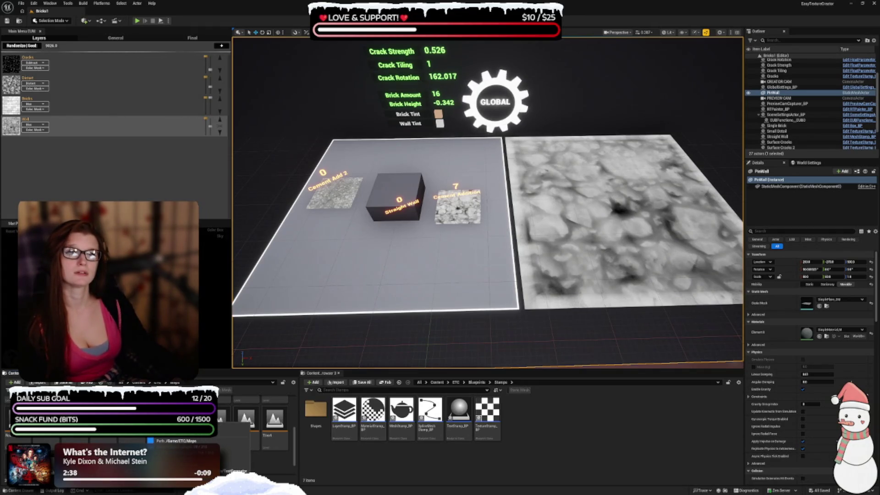
pyautogui.doubleClick(160, 428)
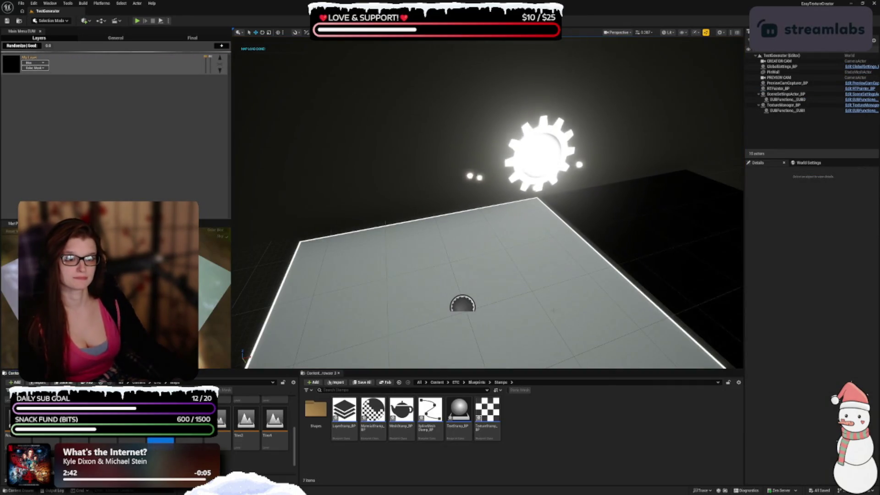
# Step: Move the view closer over the lit generator plane and widen the 3D viewport
pyautogui.moveTo(336, 190); pyautogui.dragTo(336, 179)
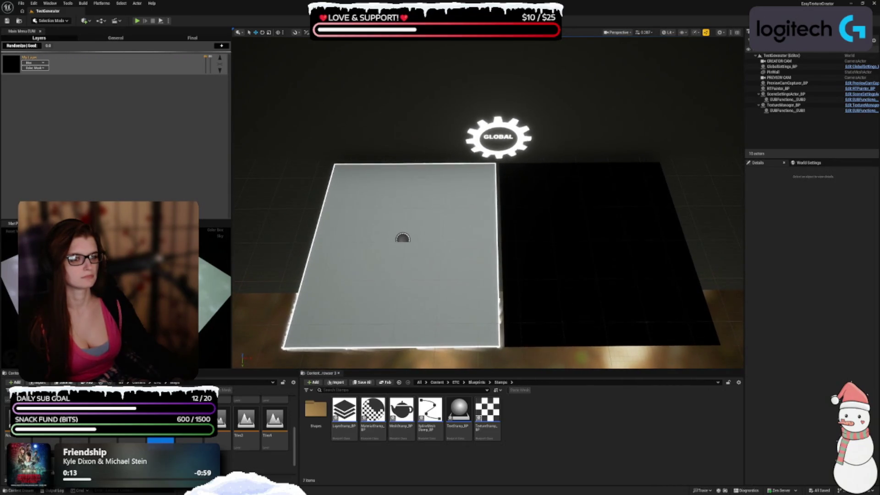
pyautogui.moveTo(743, 128)
pyautogui.mouseDown()
pyautogui.moveTo(798, 118)
pyautogui.moveTo(776, 120)
pyautogui.moveTo(783, 120)
pyautogui.mouseUp()
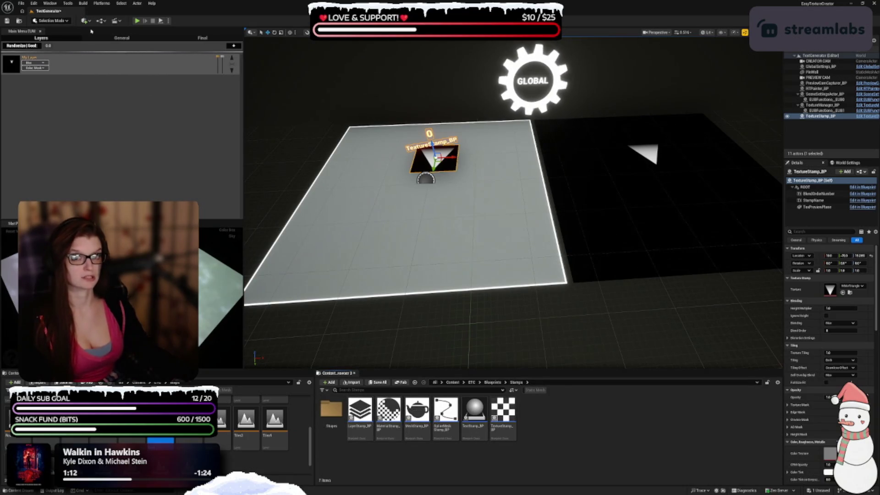
pyautogui.click(49, 3)
# Step: Add a second Content Browser without its sources panel, docked beside the stamps browser
pyautogui.moveTo(75, 30)
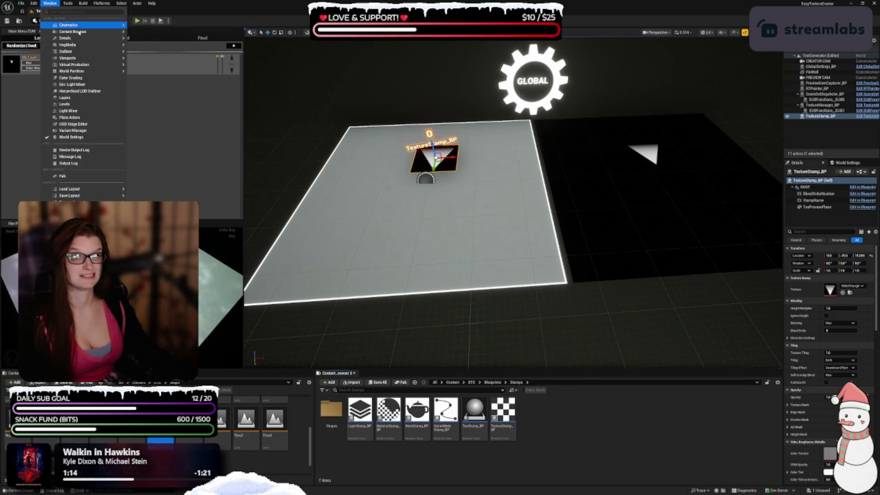
pyautogui.click(158, 39)
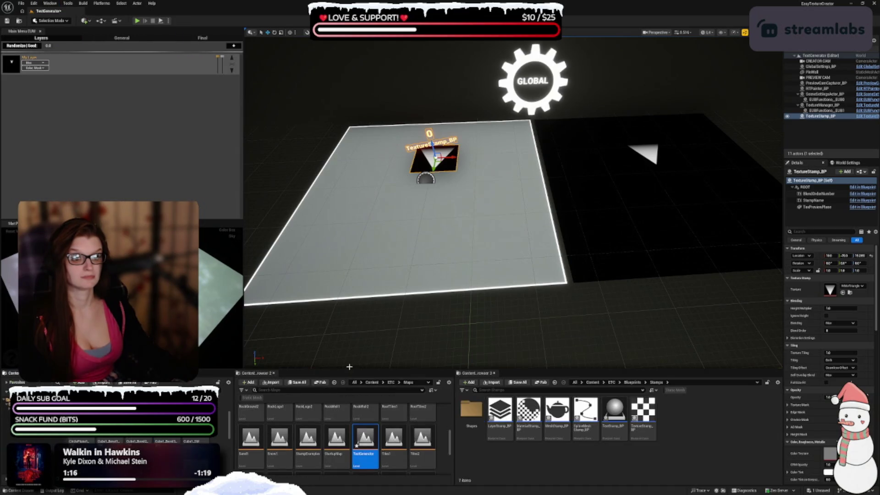
pyautogui.click(229, 381)
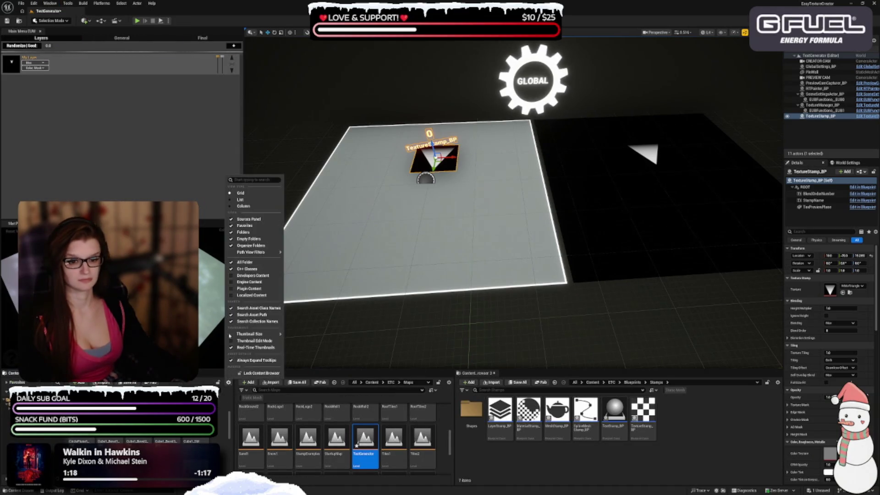
pyautogui.click(242, 222)
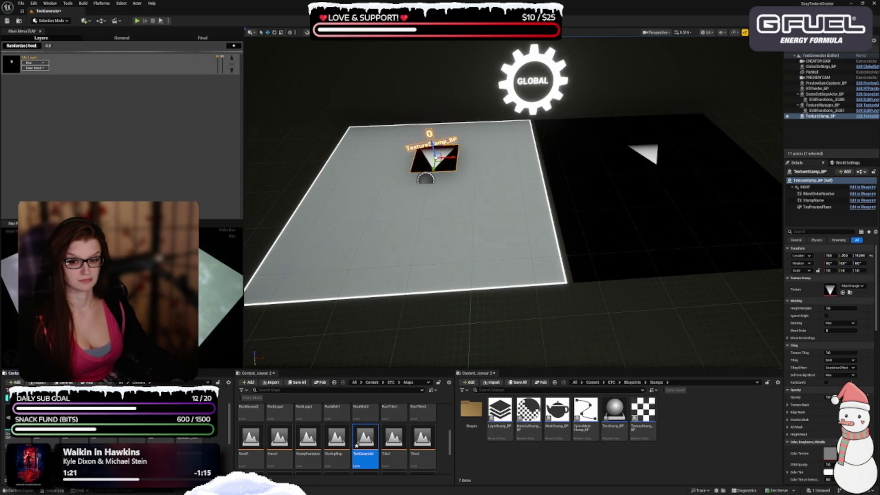
pyautogui.moveTo(13, 373); pyautogui.dragTo(761, 409)
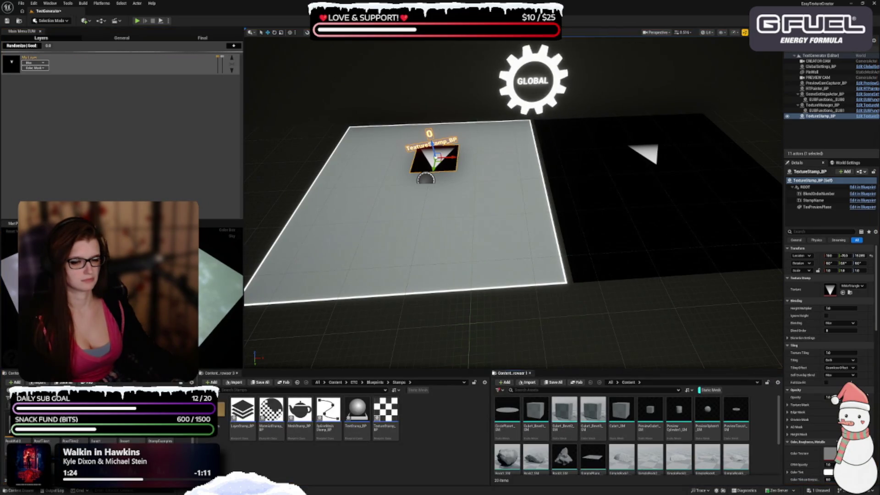
pyautogui.moveTo(493, 426); pyautogui.dragTo(541, 425)
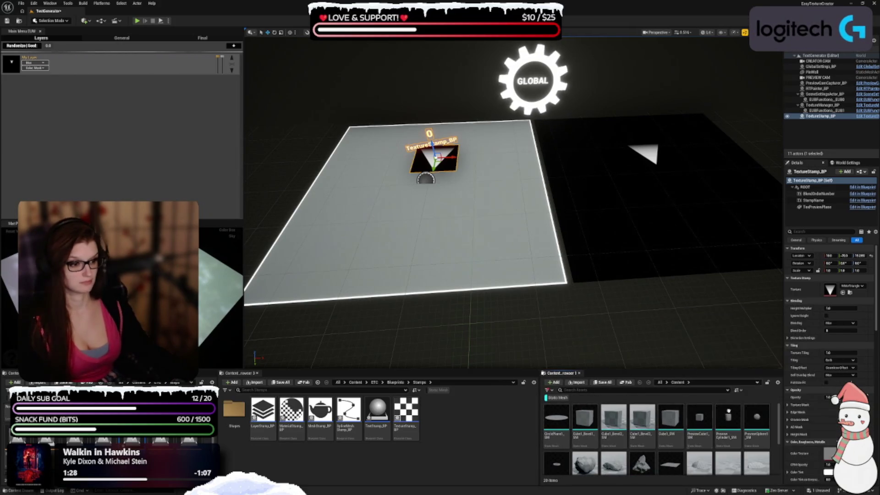
# Step: Select the Rock2_SM mesh and drop a mesh stamp onto the generator plane
pyautogui.scroll(-3, 664, 430)
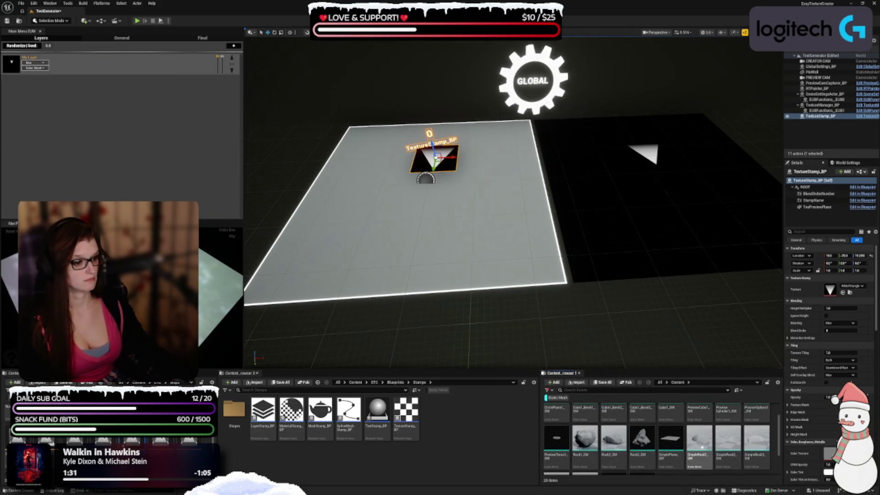
pyautogui.scroll(3, 714, 451)
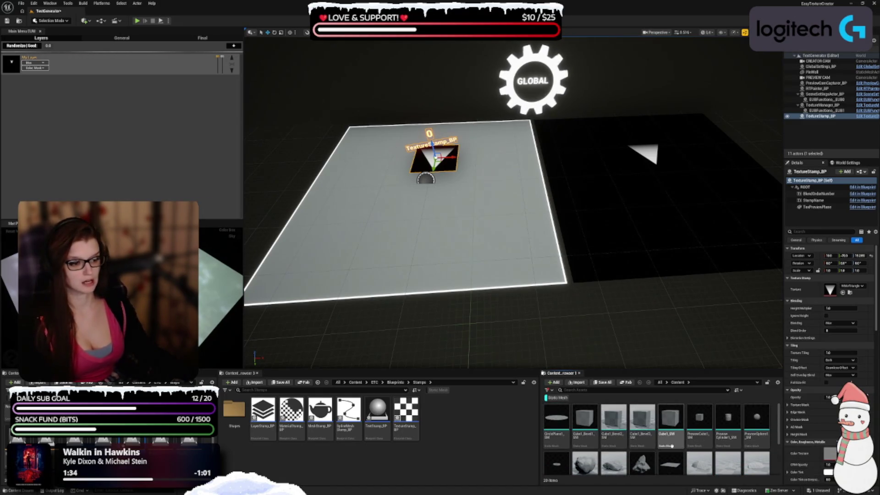
pyautogui.scroll(-1, 642, 476)
pyautogui.click(613, 459)
pyautogui.moveTo(321, 413)
pyautogui.mouseDown()
pyautogui.moveTo(353, 224)
pyautogui.moveTo(375, 267)
pyautogui.mouseUp()
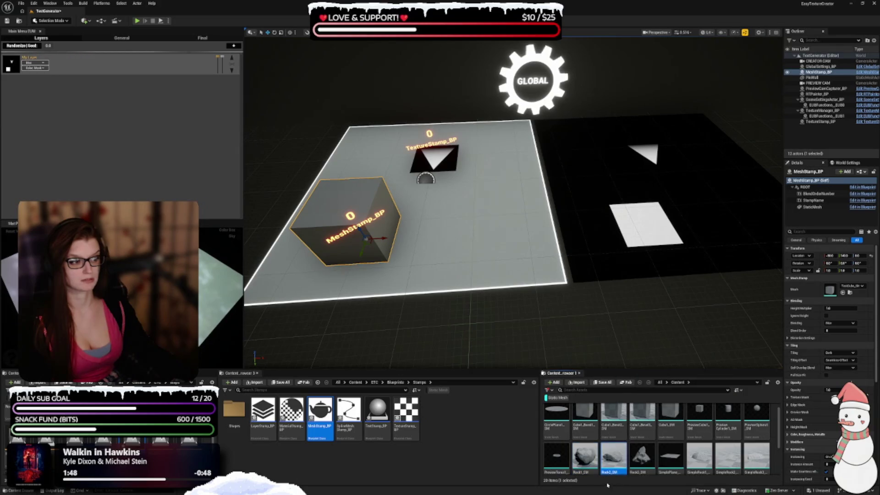
# Step: Swap the mesh stamp's cube for Rock2_SM, shrink it and move it to the plane's lower left
pyautogui.click(842, 292)
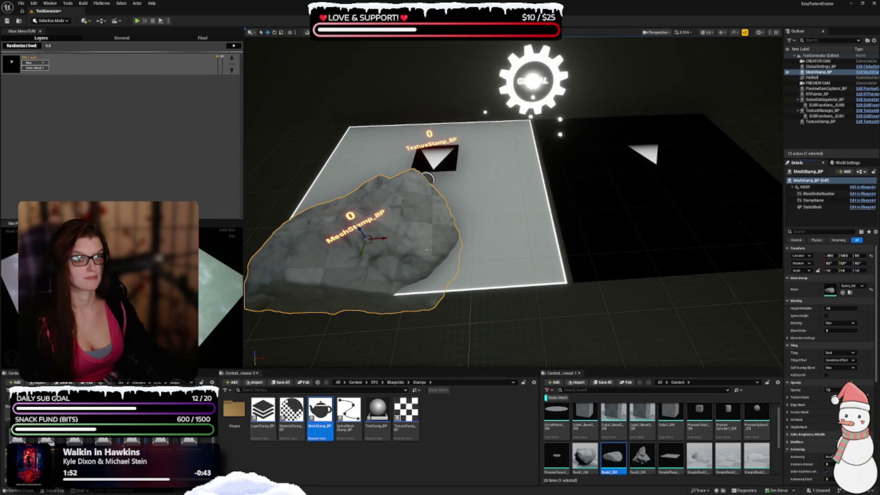
pyautogui.moveTo(370, 243)
pyautogui.mouseDown()
pyautogui.moveTo(378, 200)
pyautogui.moveTo(407, 206)
pyautogui.mouseUp()
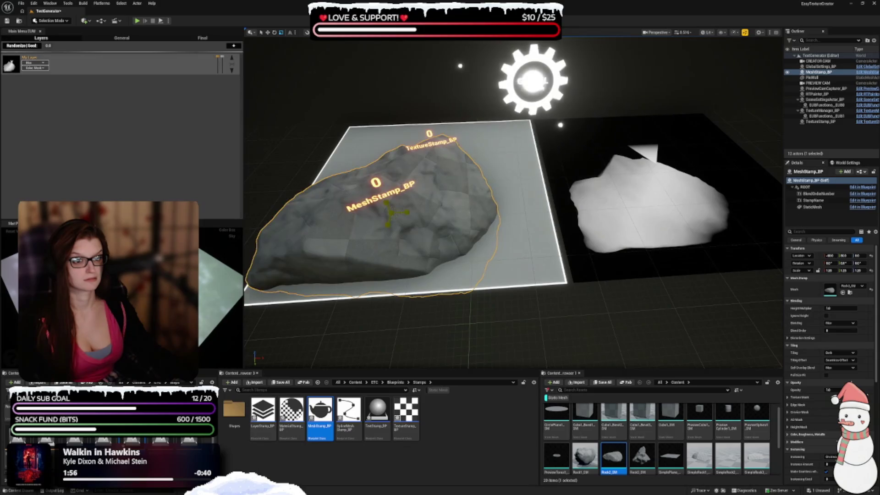
pyautogui.hotkey('ctrl', 'z')
pyautogui.moveTo(394, 216)
pyautogui.mouseDown()
pyautogui.moveTo(359, 239)
pyautogui.moveTo(360, 229)
pyautogui.mouseUp()
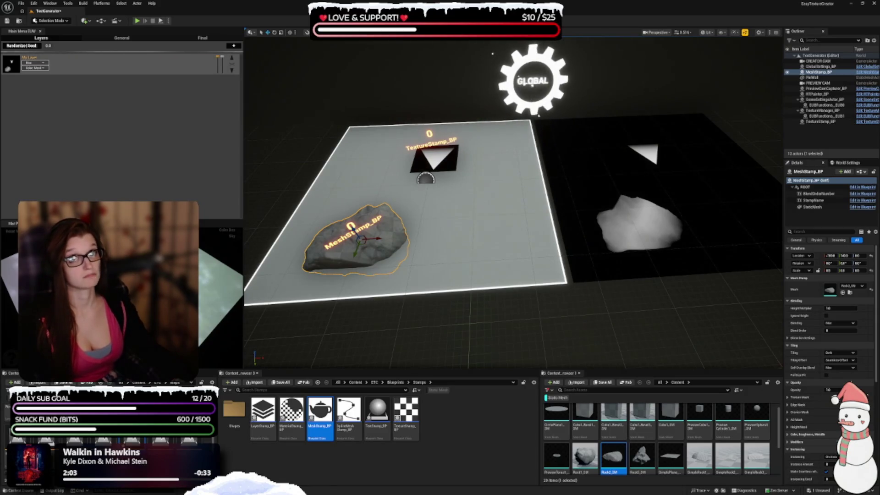
# Step: Expand the layer's mask settings and place a MaterialStamp_BP on the plane
pyautogui.click(234, 67)
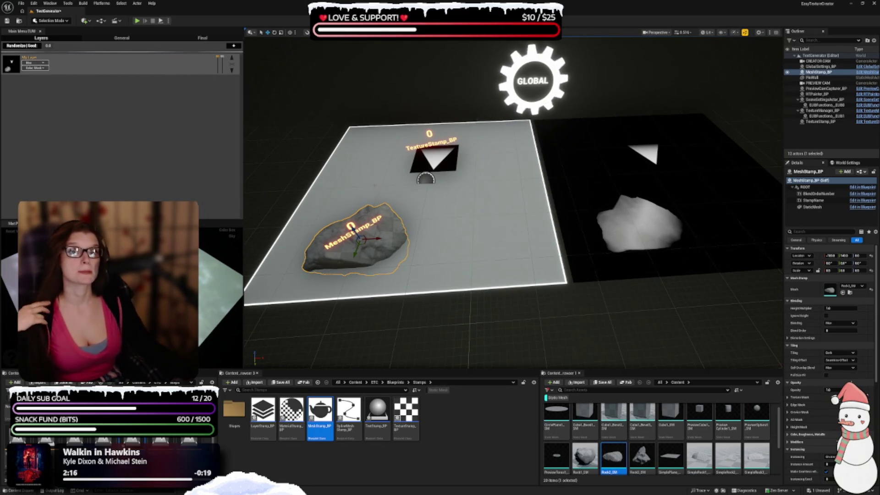
pyautogui.click(291, 421)
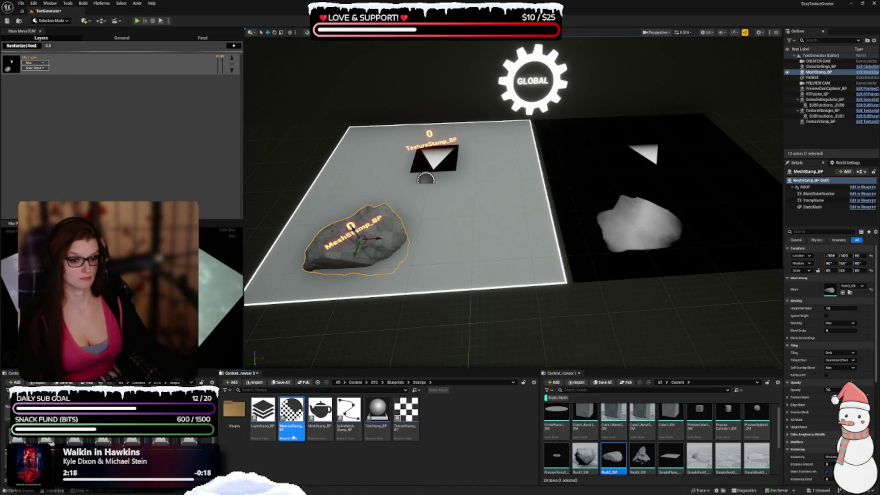
pyautogui.moveTo(293, 437)
pyautogui.mouseDown()
pyautogui.moveTo(370, 315)
pyautogui.moveTo(476, 220)
pyautogui.moveTo(488, 255)
pyautogui.mouseUp()
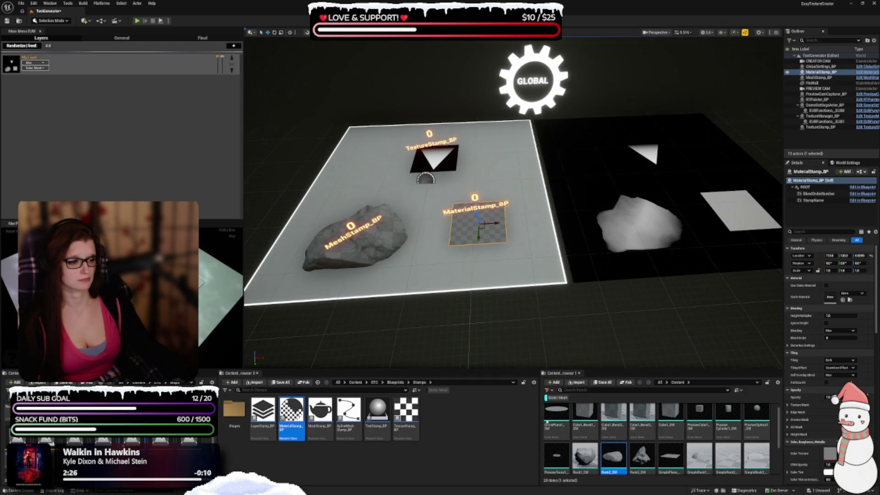
# Step: Browse to ETC/Materials/Generators and assign StarDiamond_M to the material stamp
pyautogui.click(557, 398)
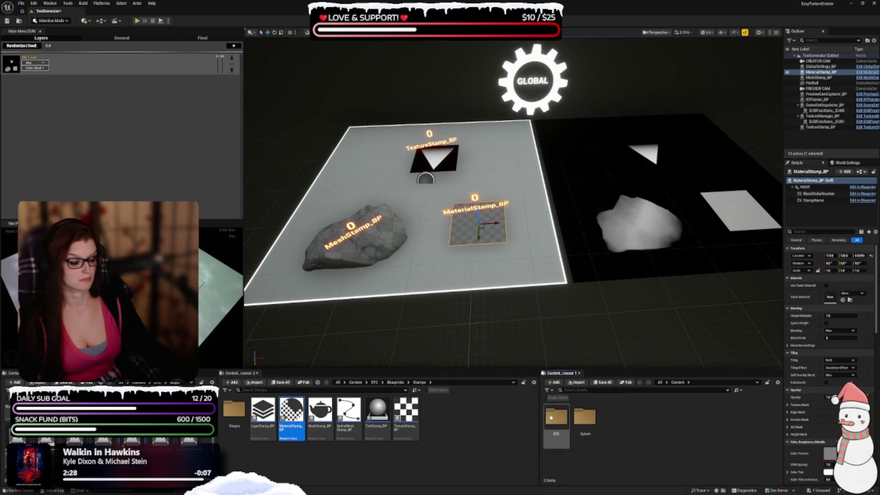
pyautogui.doubleClick(550, 415)
pyautogui.doubleClick(612, 431)
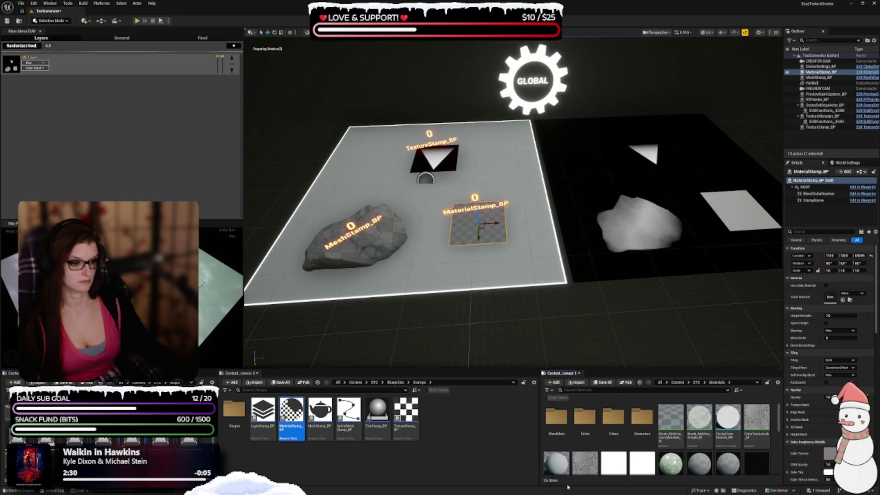
pyautogui.scroll(-1, 596, 473)
pyautogui.scroll(1, 596, 472)
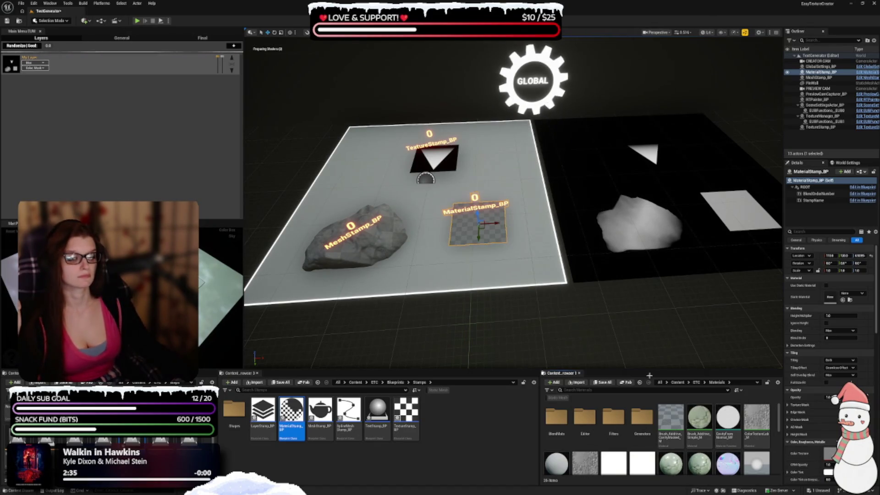
pyautogui.scroll(-1, 667, 445)
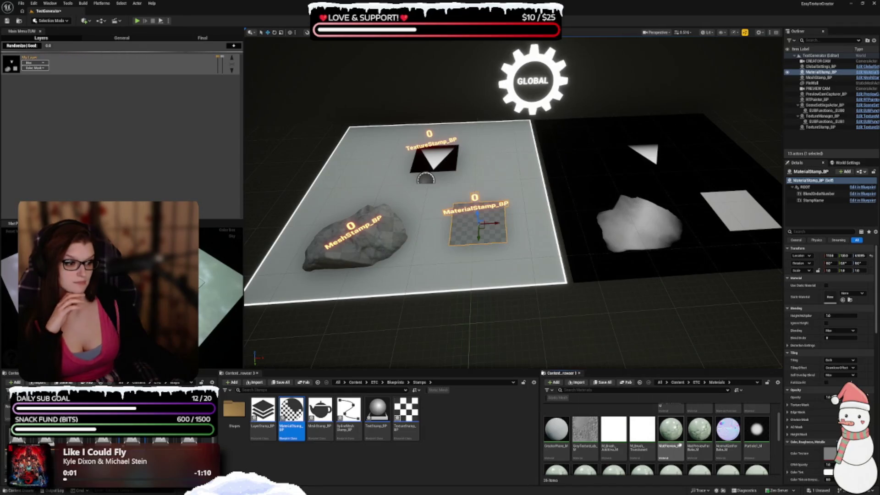
pyautogui.scroll(-1, 679, 445)
pyautogui.scroll(-1, 641, 445)
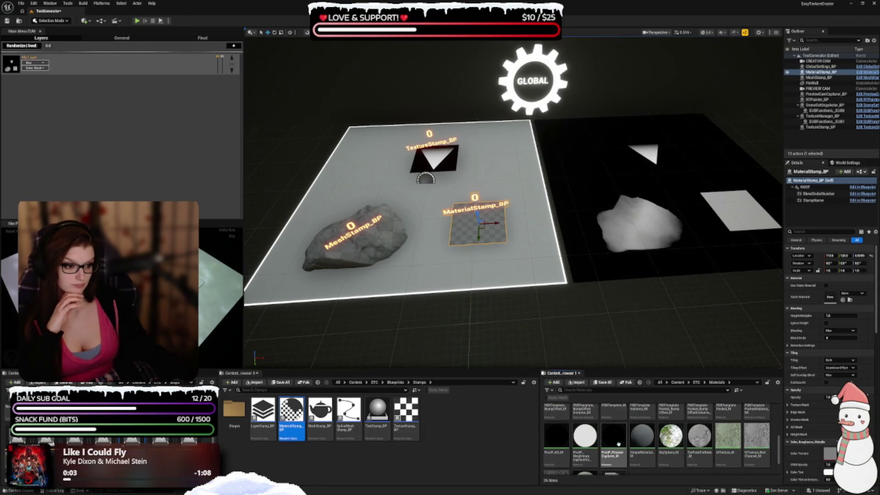
pyautogui.scroll(3, 609, 446)
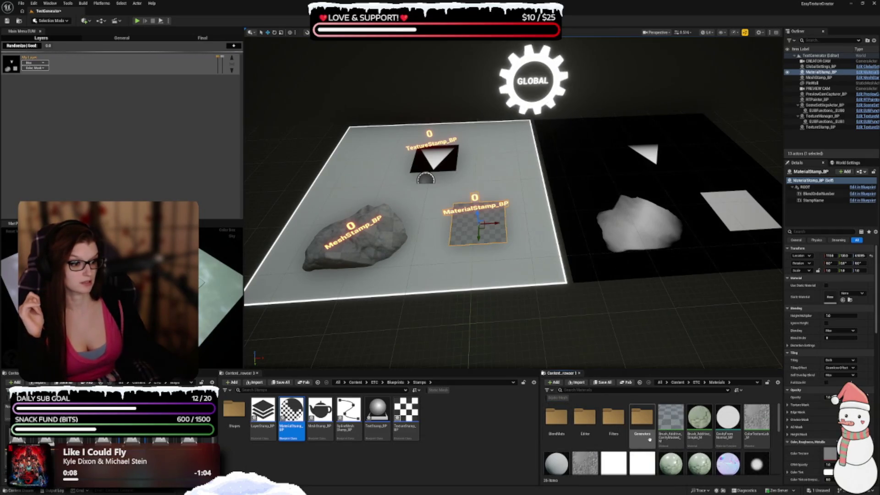
pyautogui.doubleClick(647, 436)
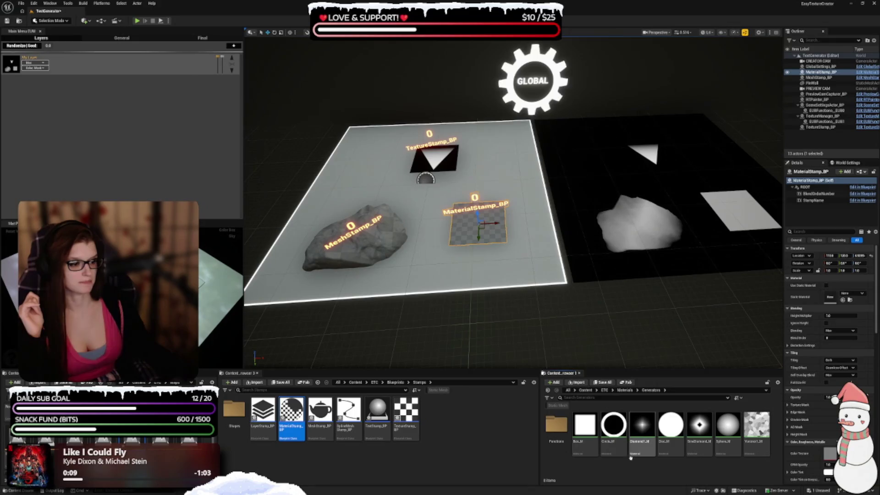
pyautogui.click(699, 428)
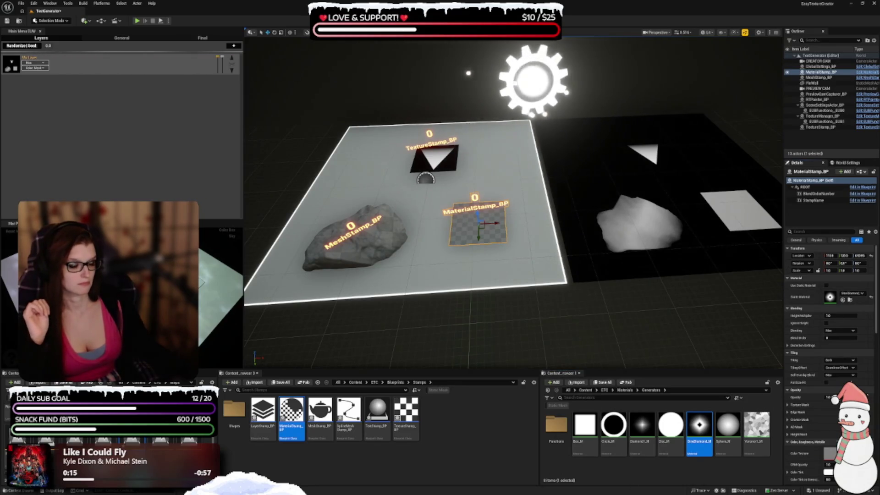
# Step: Pull the view back and place a TextStamp_BP on the generator plane
pyautogui.moveTo(513, 206); pyautogui.dragTo(508, 229)
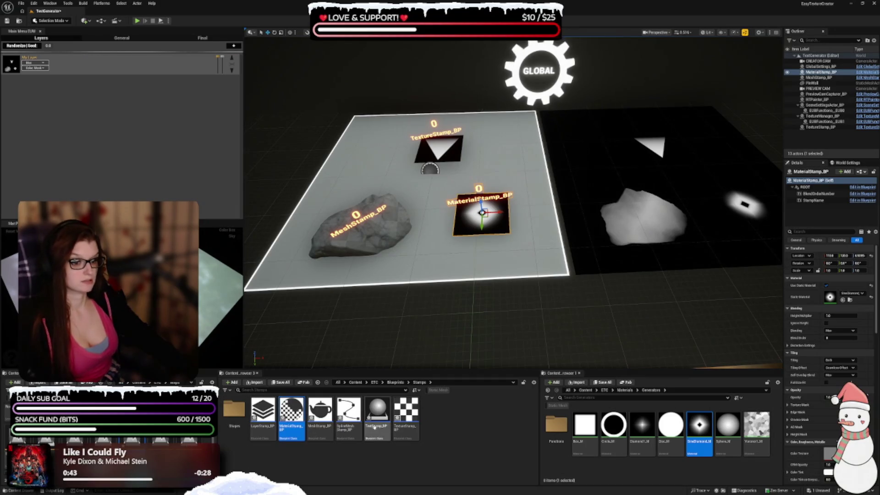
pyautogui.moveTo(376, 428)
pyautogui.moveTo(375, 429)
pyautogui.mouseDown()
pyautogui.moveTo(353, 284)
pyautogui.moveTo(358, 147)
pyautogui.moveTo(370, 149)
pyautogui.mouseUp()
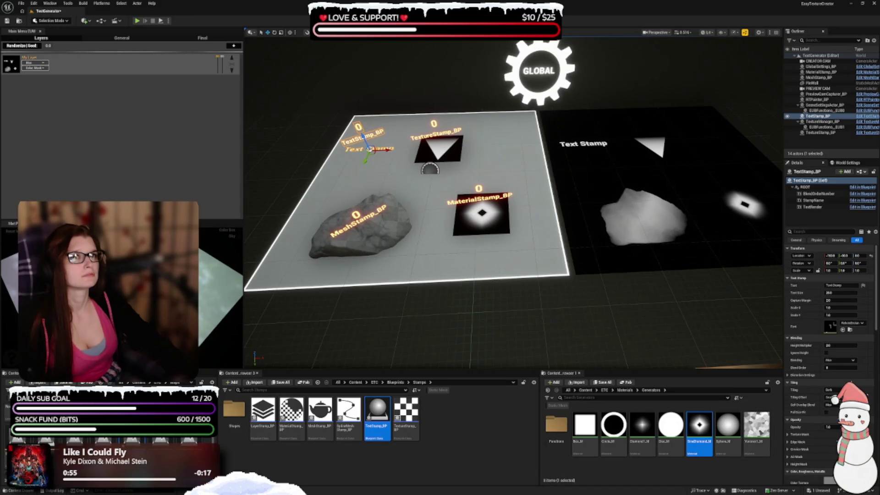
# Step: Place a LayerStamp_BP on the generator plane, then select the texture manager preview plane
pyautogui.moveTo(262, 409)
pyautogui.mouseDown()
pyautogui.moveTo(361, 172)
pyautogui.moveTo(505, 154)
pyautogui.mouseUp()
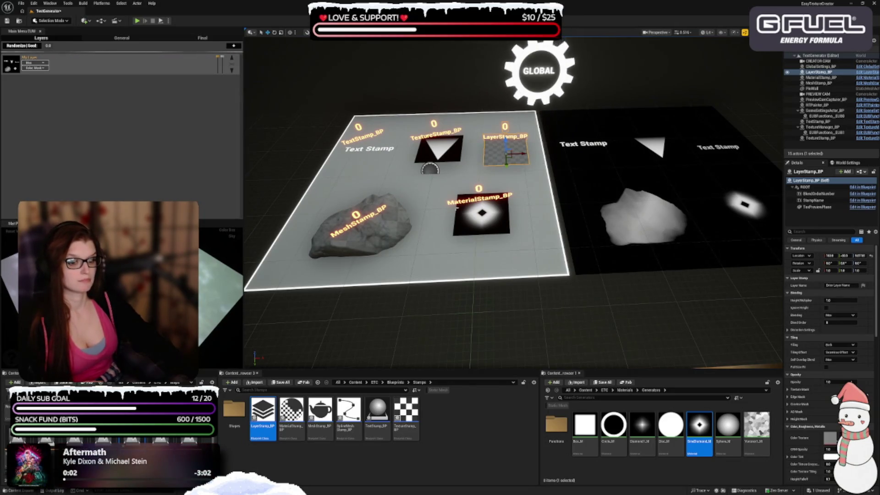
pyautogui.click(820, 127)
# Step: Delete the LayerStamp_BP, confirming the referenced-actor warning, and save the level
pyautogui.click(818, 72)
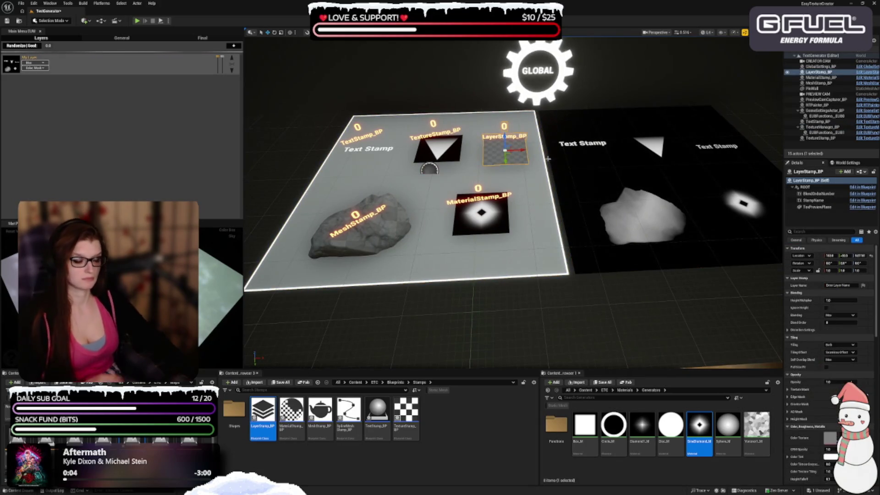
pyautogui.press('Delete')
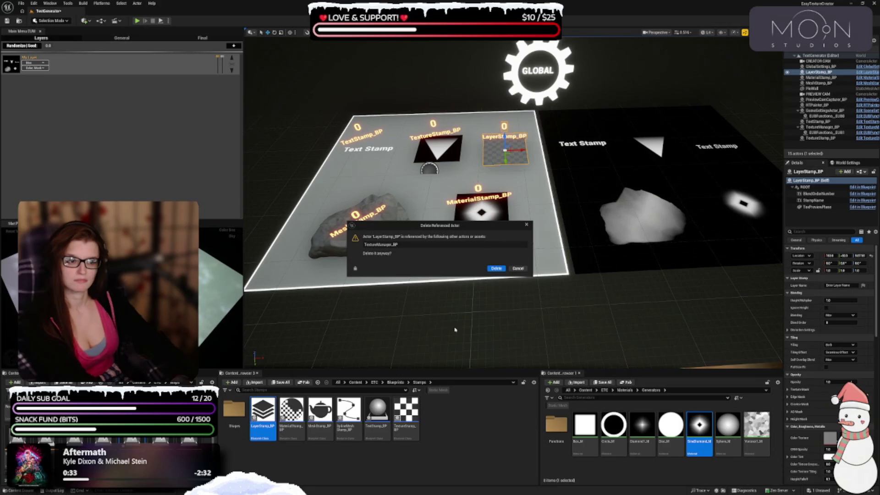
pyautogui.click(517, 268)
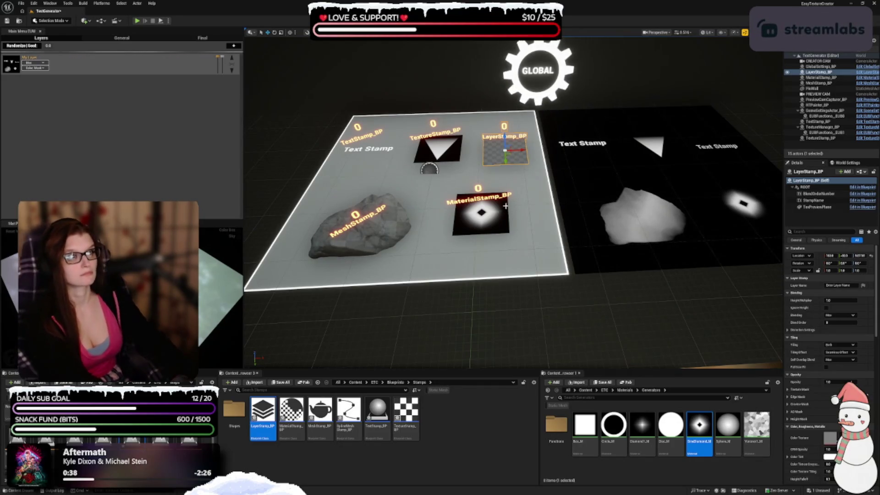
pyautogui.press('Delete')
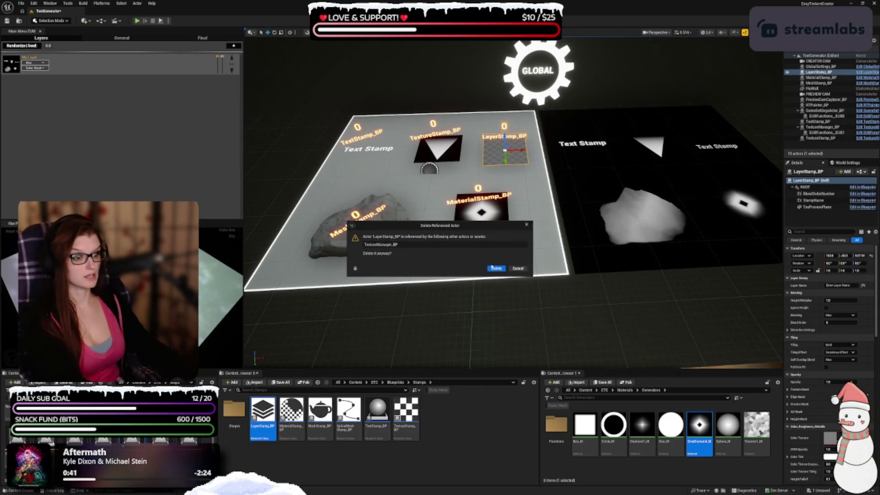
pyautogui.click(495, 269)
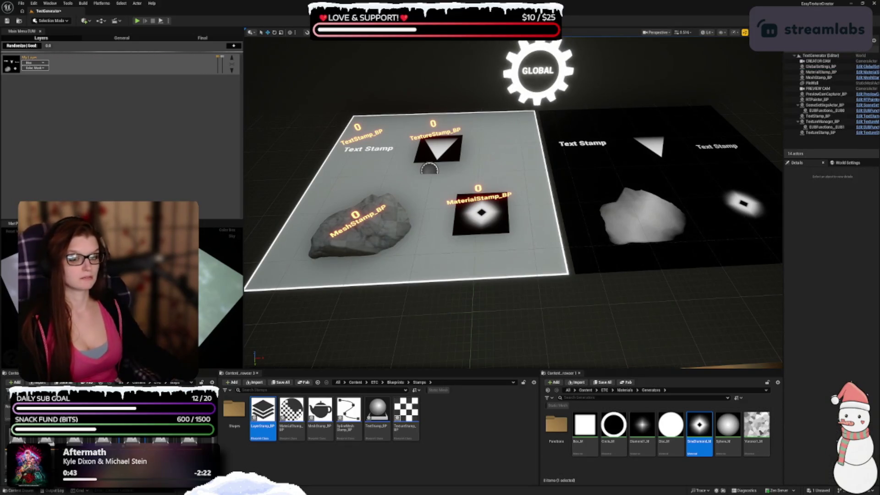
pyautogui.hotkey('ctrl', 's')
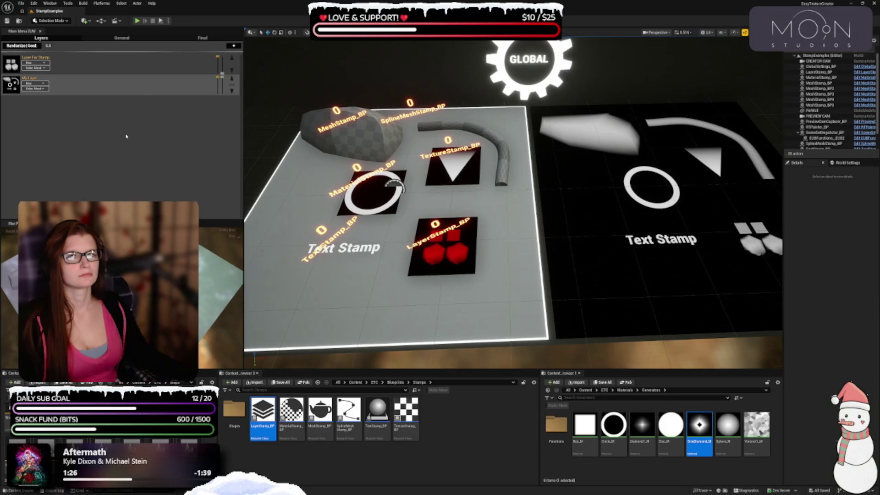
# Step: Select the example MeshStamp_BP rock in the StampExamples level
pyautogui.click(352, 140)
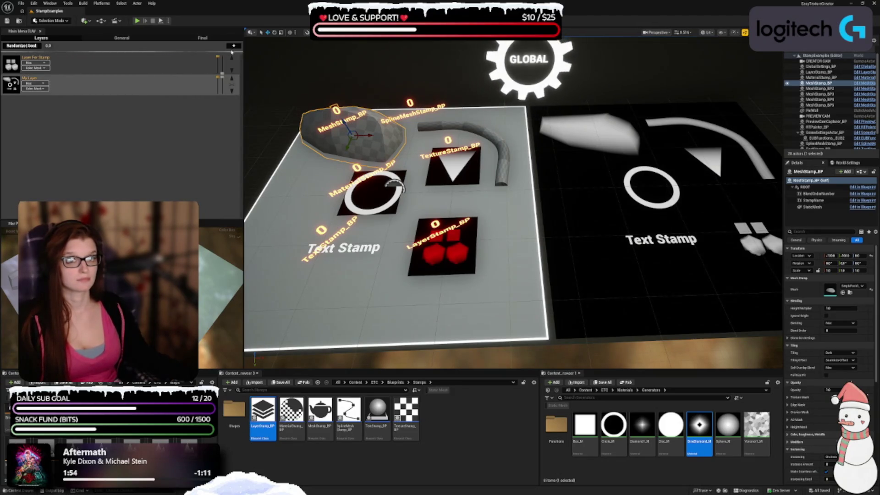
pyautogui.moveTo(216, 66)
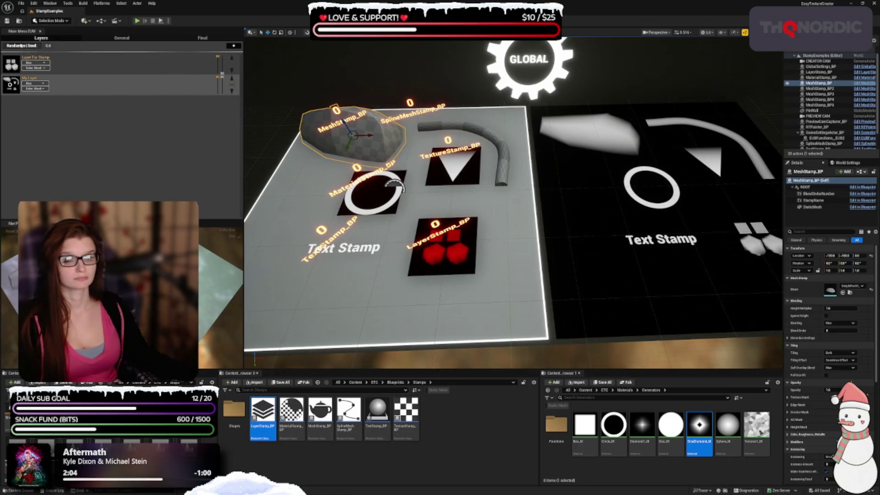
pyautogui.click(111, 40)
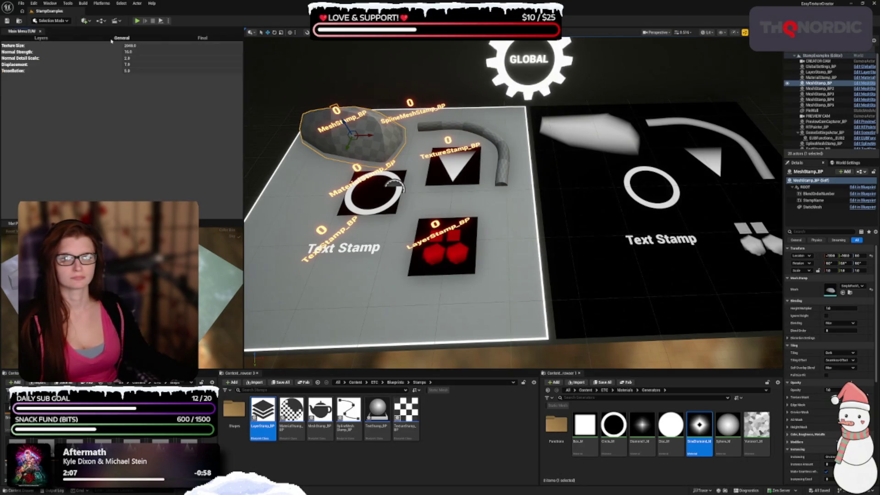
pyautogui.click(41, 38)
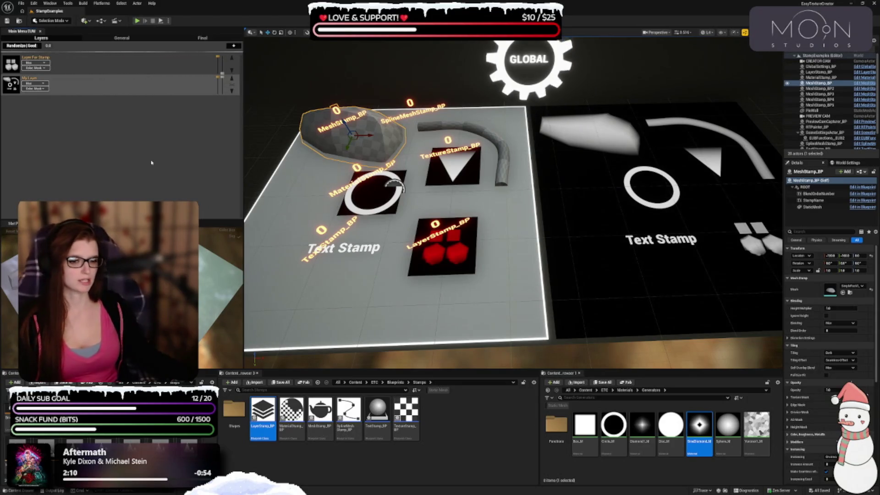
pyautogui.rightClick(366, 145)
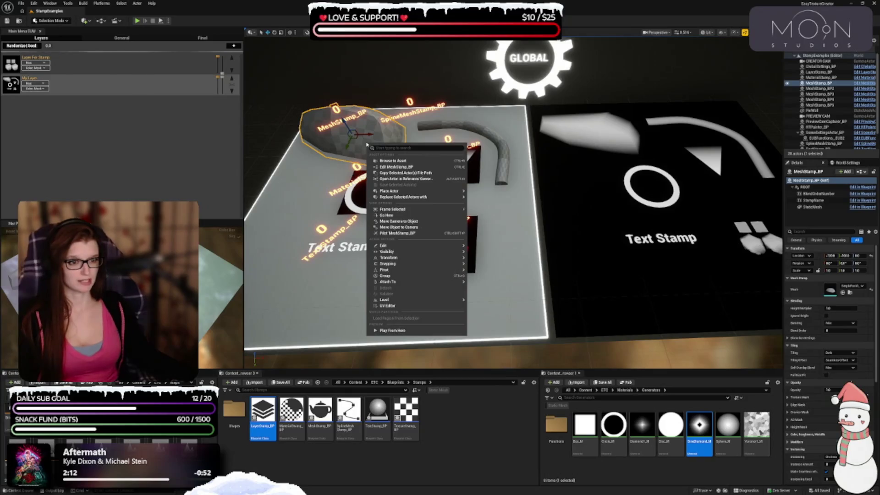
pyautogui.press('Escape')
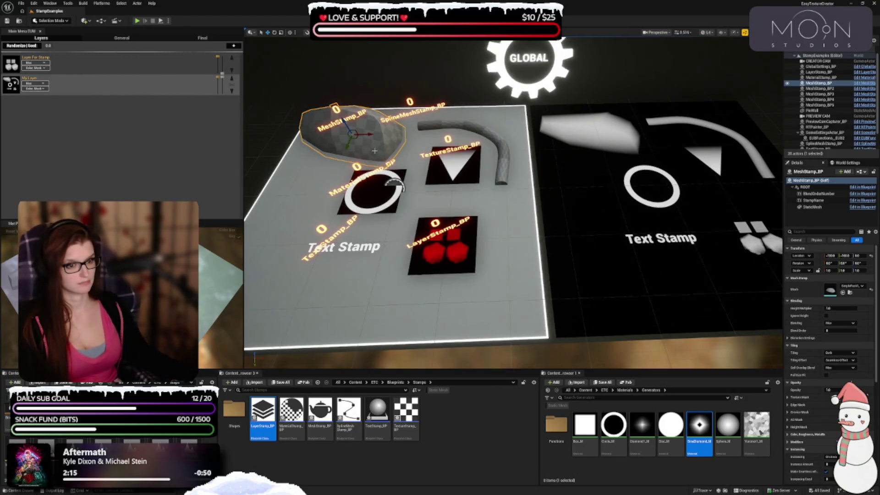
pyautogui.click(528, 67)
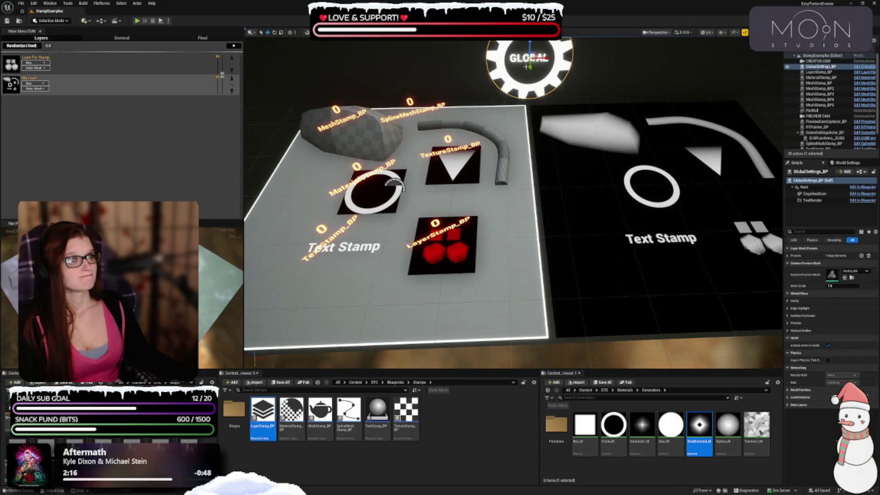
pyautogui.moveTo(529, 69); pyautogui.dragTo(532, 119)
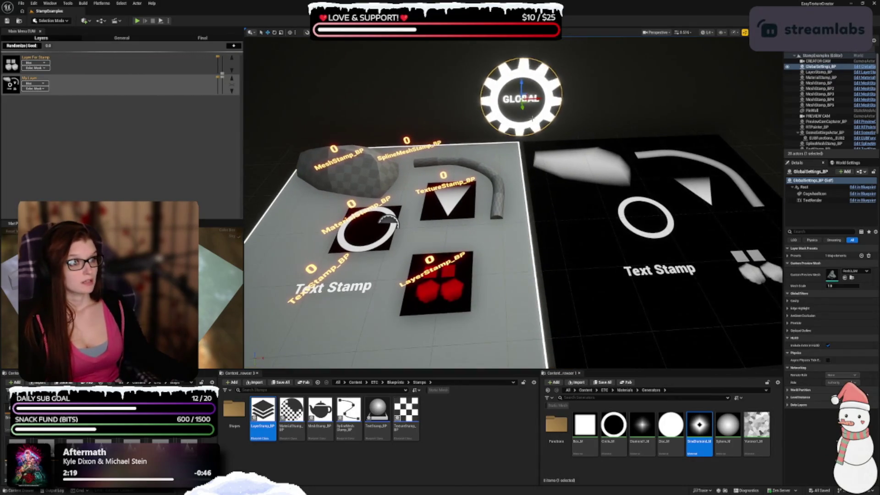
pyautogui.click(349, 170)
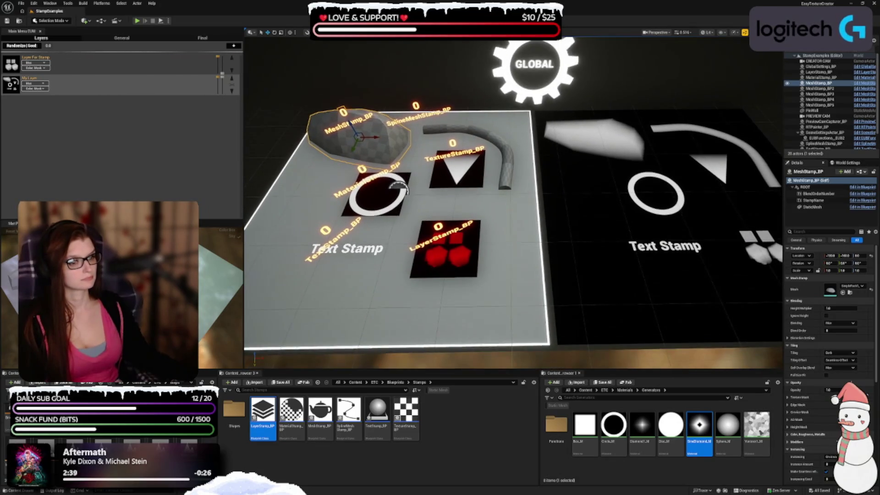
pyautogui.click(600, 164)
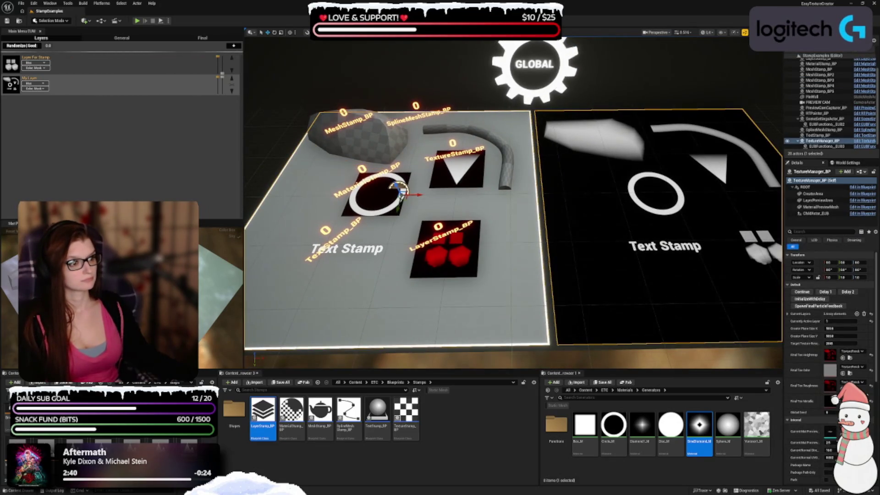
pyautogui.click(386, 199)
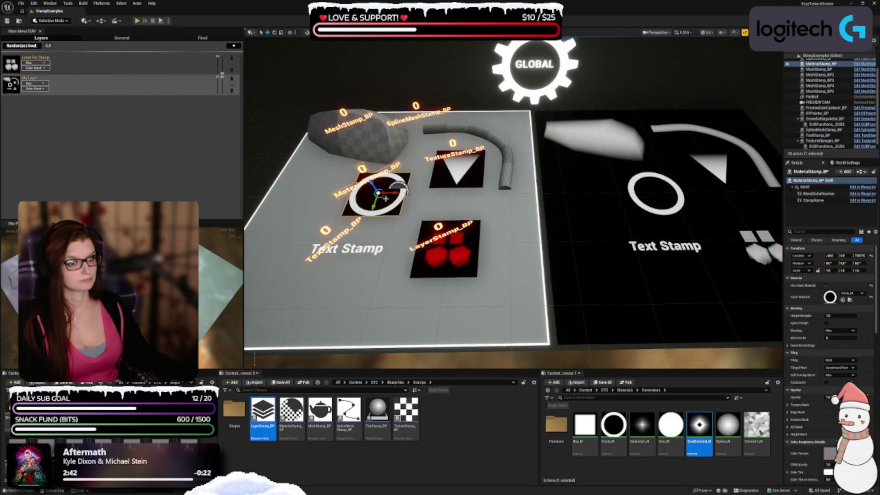
pyautogui.click(358, 135)
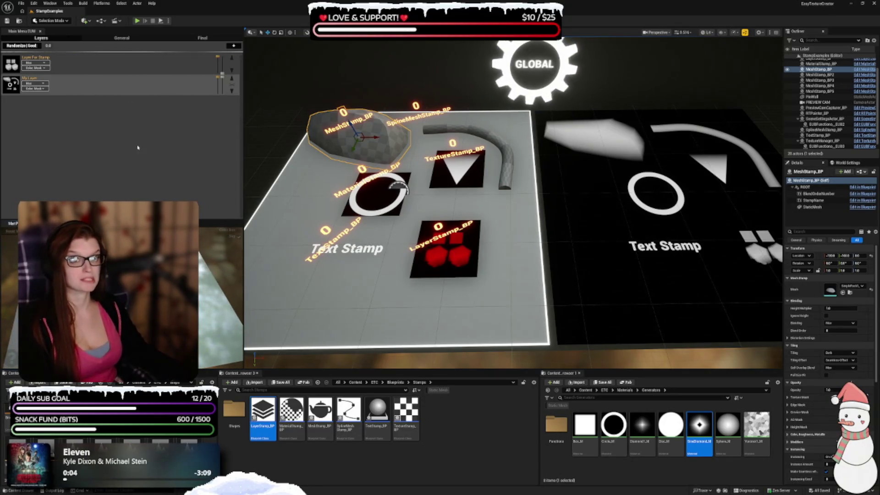
pyautogui.click(41, 89)
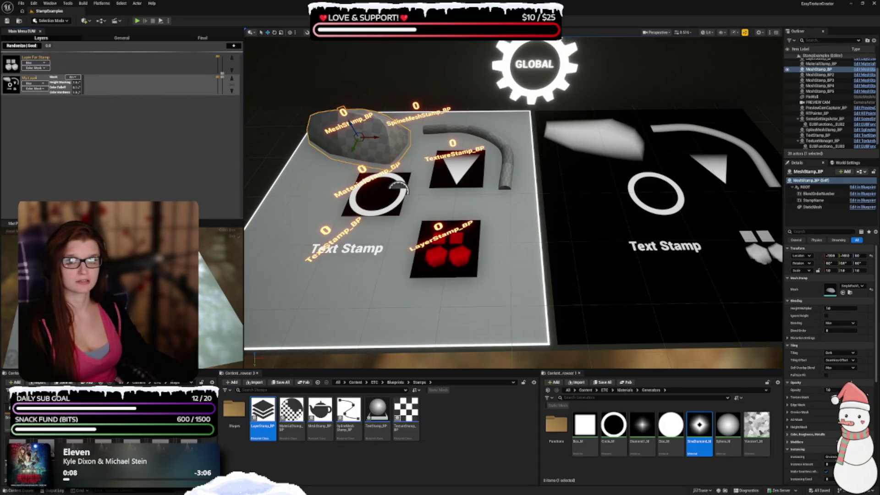
pyautogui.click(36, 58)
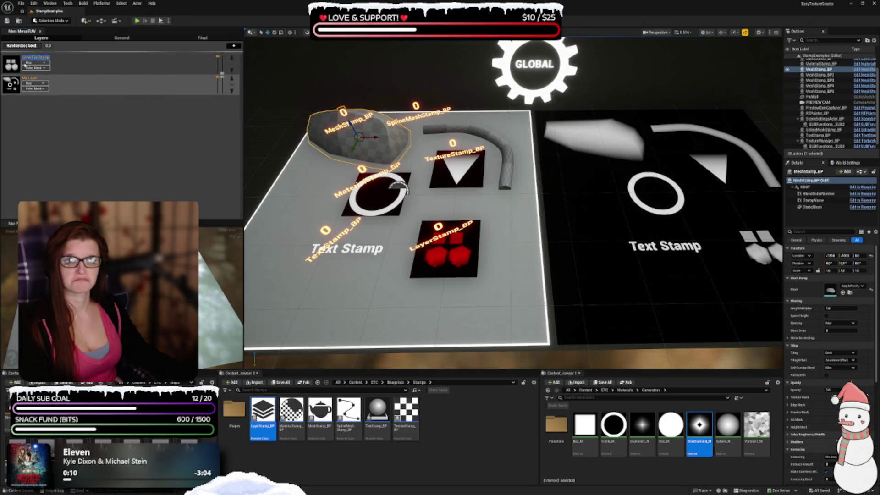
pyautogui.moveTo(36, 85)
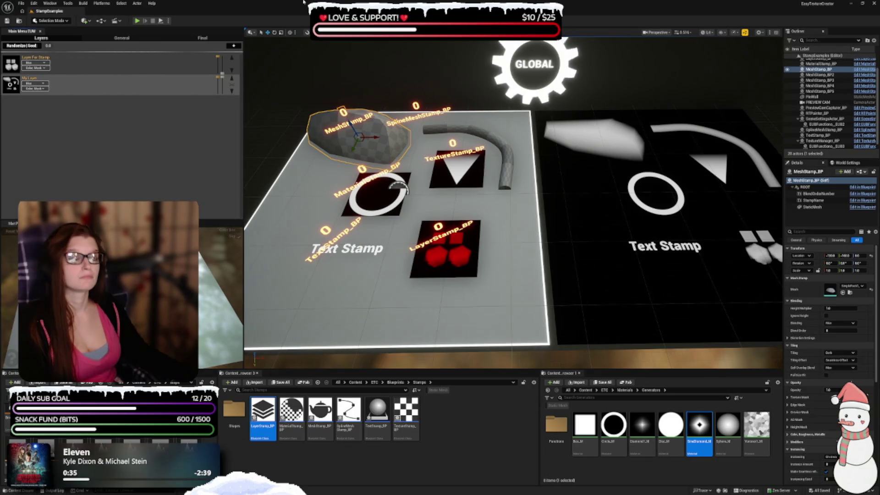
pyautogui.moveTo(783, 288); pyautogui.dragTo(771, 289)
# Step: Expand MeshStamp_BP's Deformation Settings to view its strength, direction and normal values
pyautogui.scroll(-3, 827, 380)
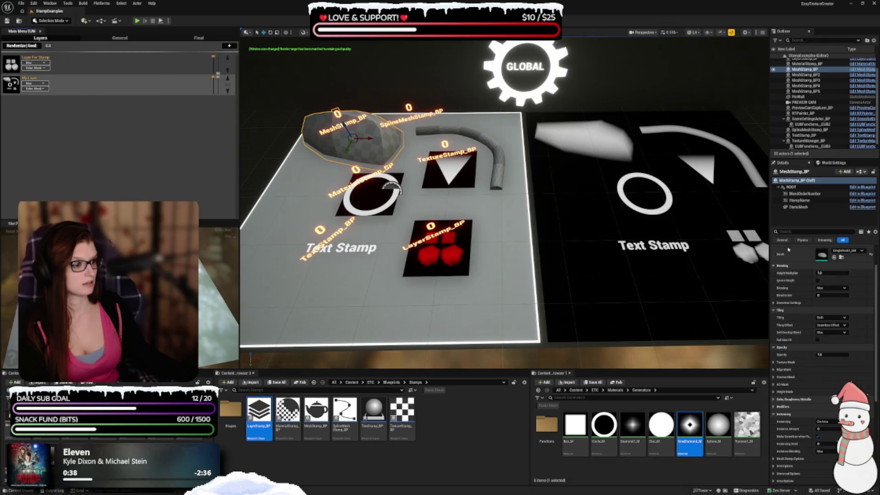
pyautogui.scroll(1, 798, 270)
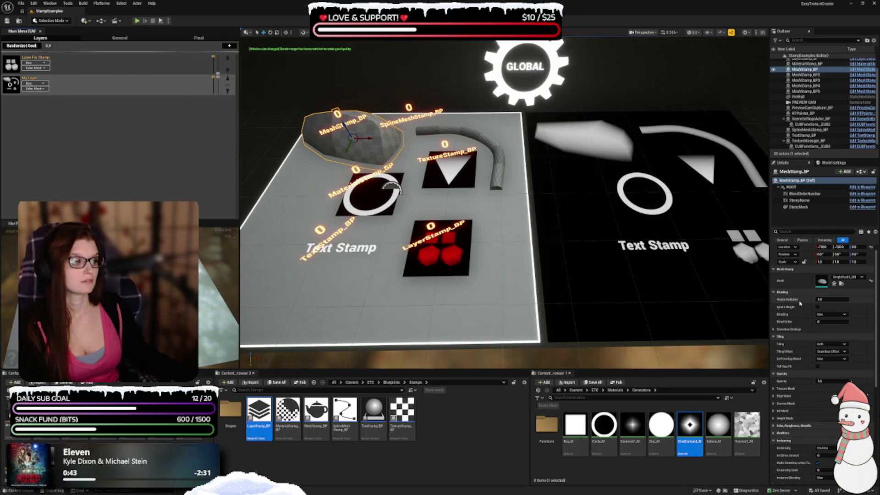
pyautogui.click(773, 329)
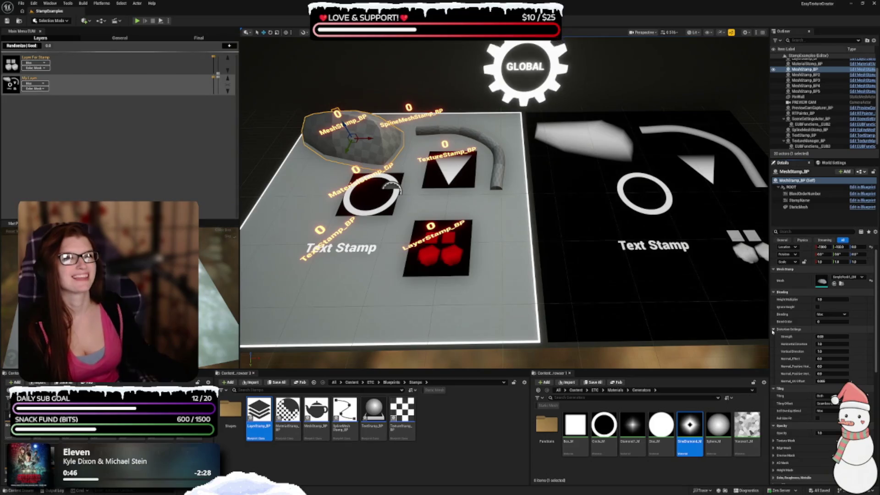
pyautogui.scroll(-2, 773, 331)
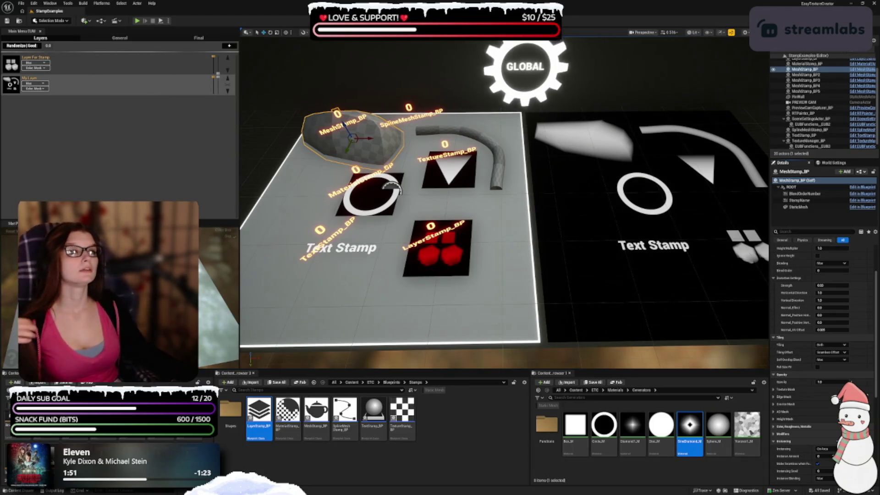
# Step: Select the GLOBAL gear actor and expand its Cavity and Edge Highlight filter settings
pyautogui.moveTo(534, 93); pyautogui.dragTo(534, 93)
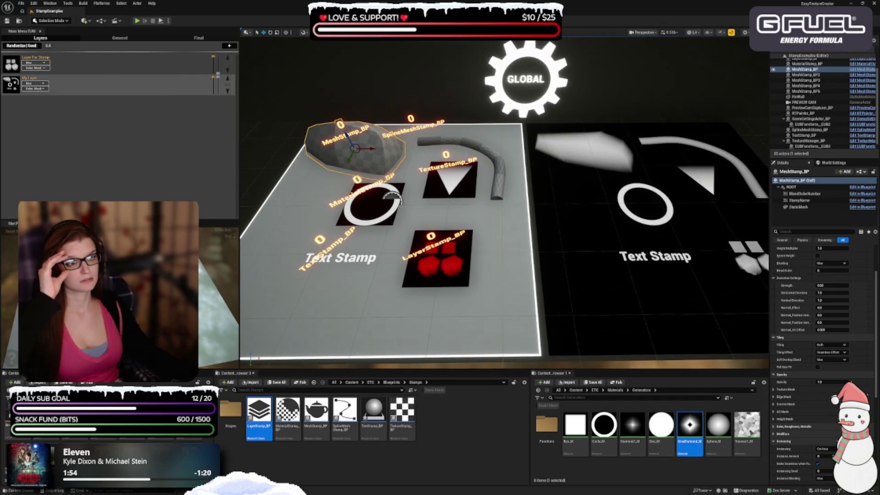
pyautogui.click(534, 93)
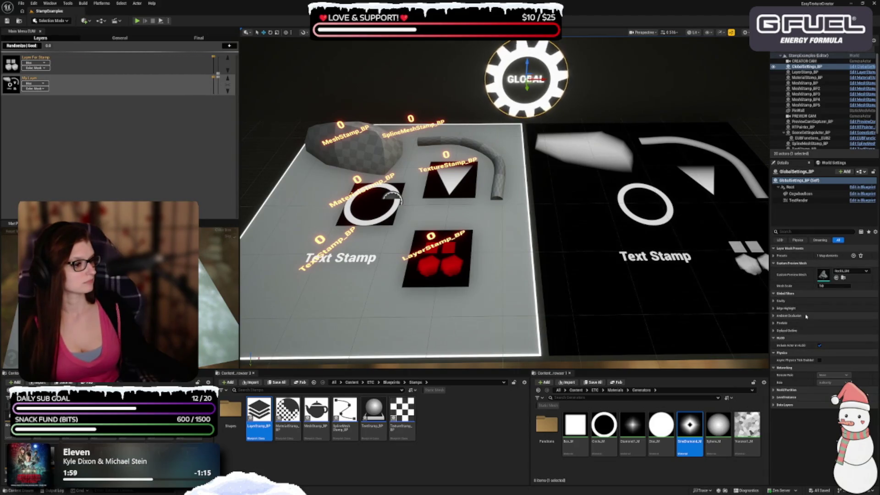
pyautogui.click(773, 301)
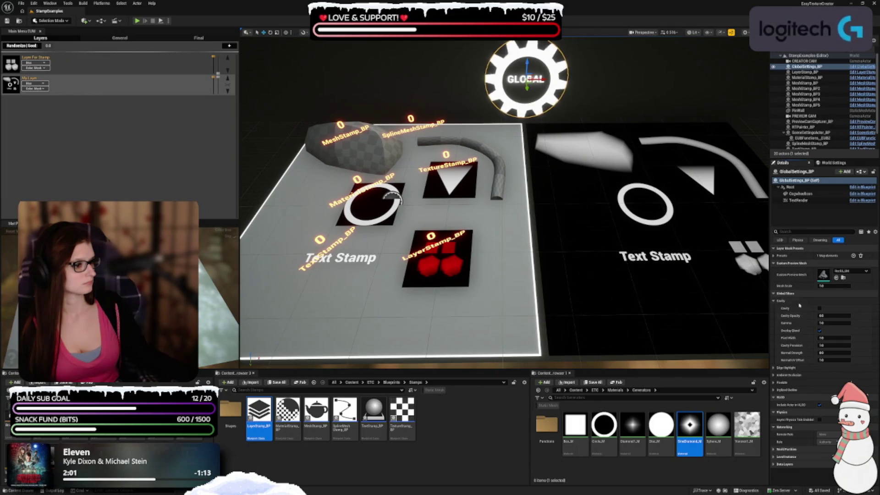
pyautogui.click(774, 368)
pyautogui.scroll(-2, 776, 338)
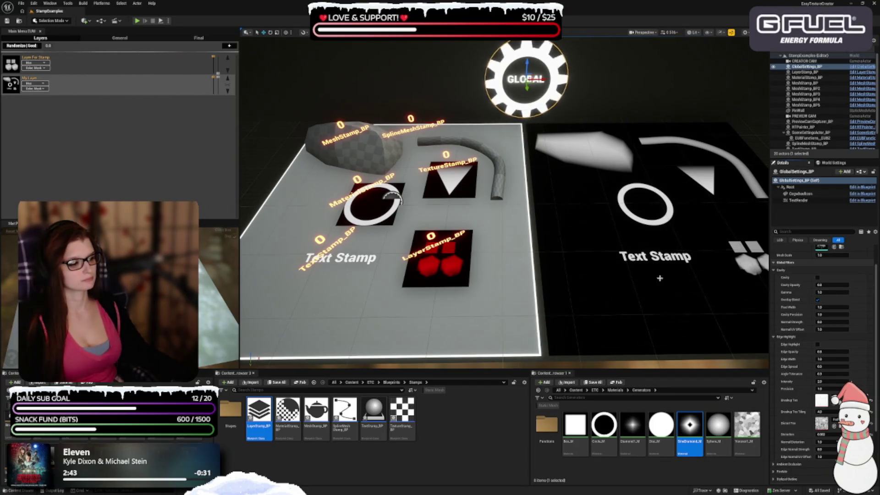
pyautogui.click(804, 83)
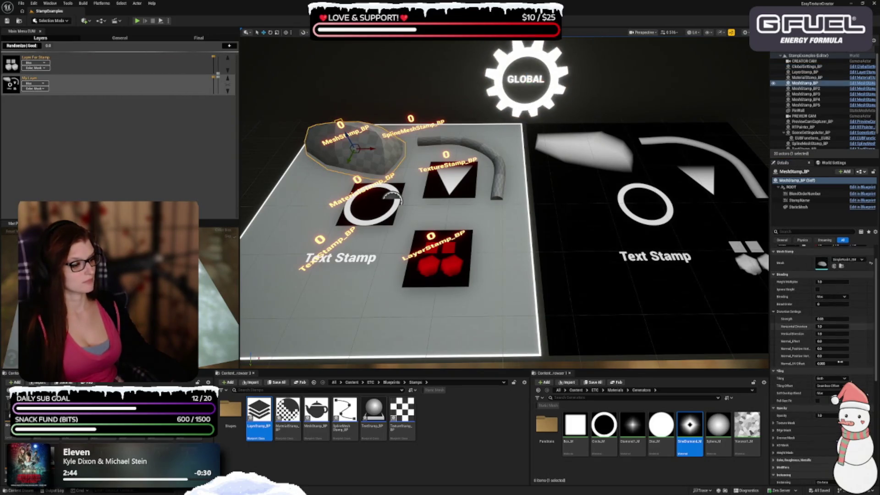
pyautogui.scroll(-5, 811, 317)
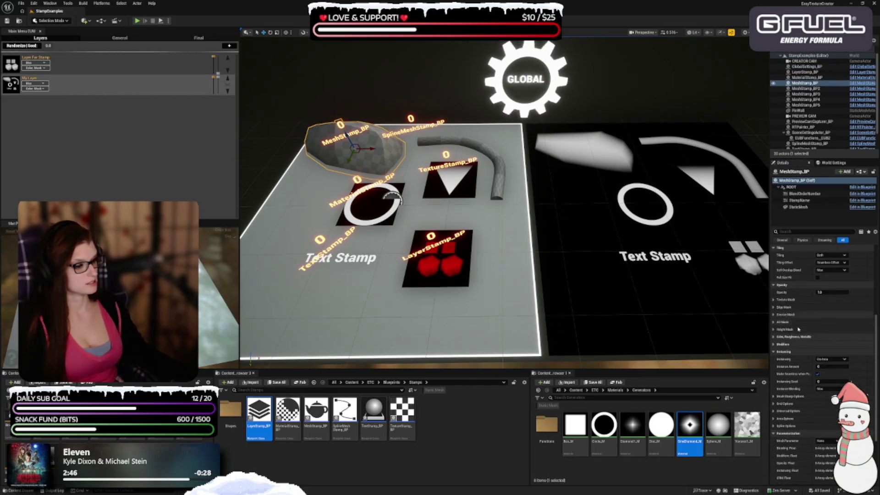
pyautogui.scroll(-4, 802, 430)
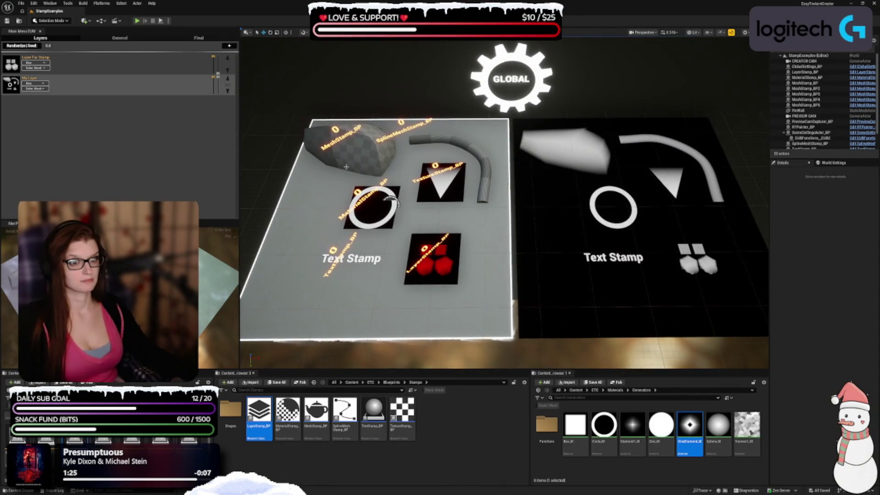
# Step: Delete the rock mesh stamp, then undo the deletion with Ctrl+Z
pyautogui.click(366, 142)
pyautogui.press('Delete')
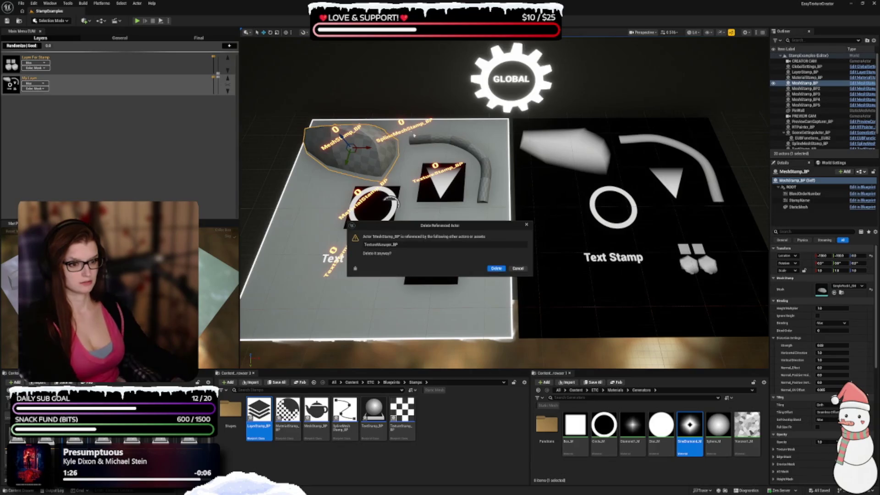
pyautogui.press('Return')
pyautogui.click(481, 174)
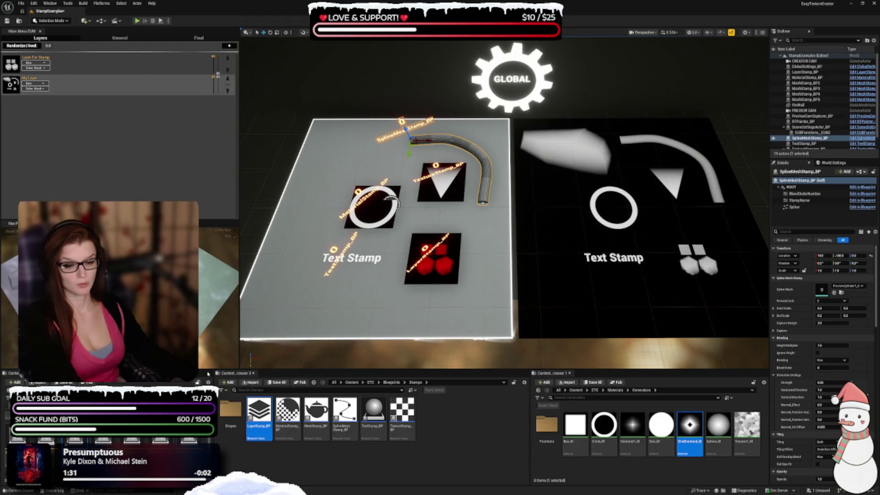
pyautogui.hotkey('ctrl', 'z')
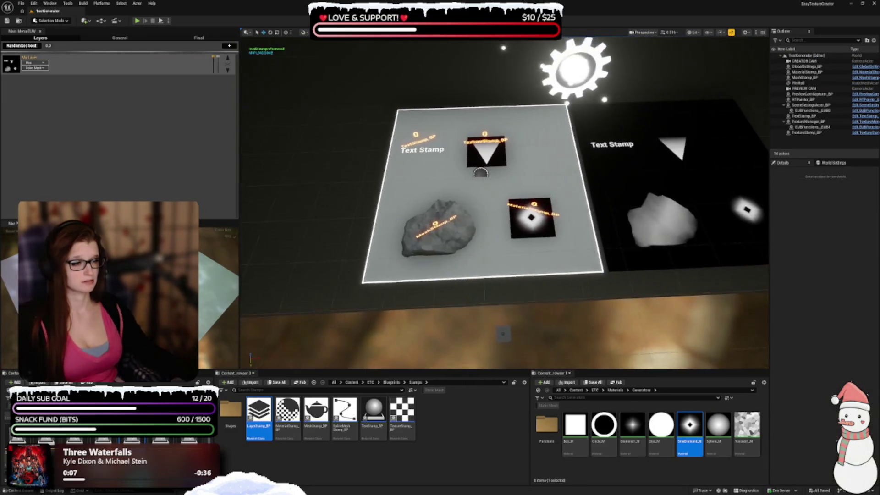
# Step: Delete the rock mesh, Text Stamp, triangle texture and material stamps from the plane
pyautogui.click(295, 260)
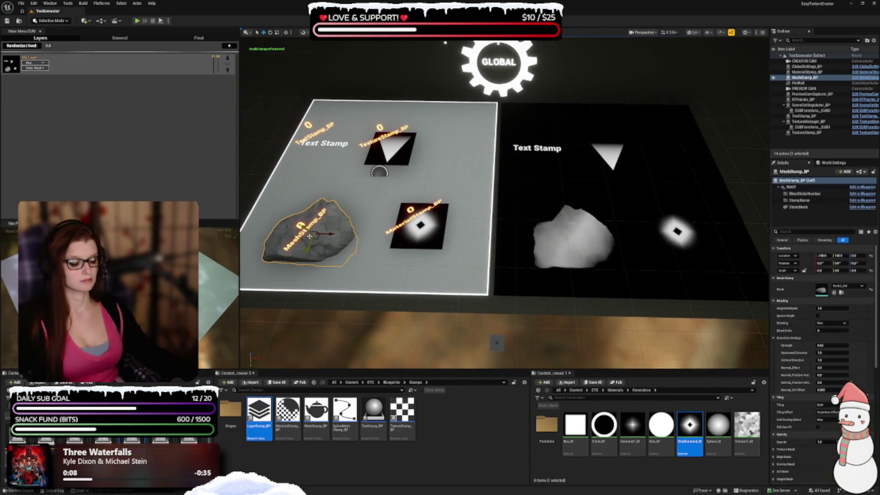
pyautogui.press('Delete')
pyautogui.click(379, 173)
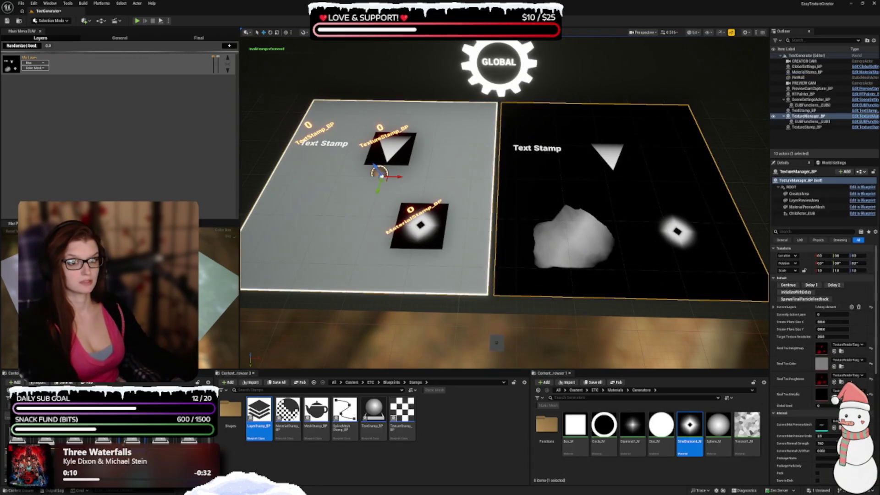
pyautogui.click(332, 143)
pyautogui.press('Delete')
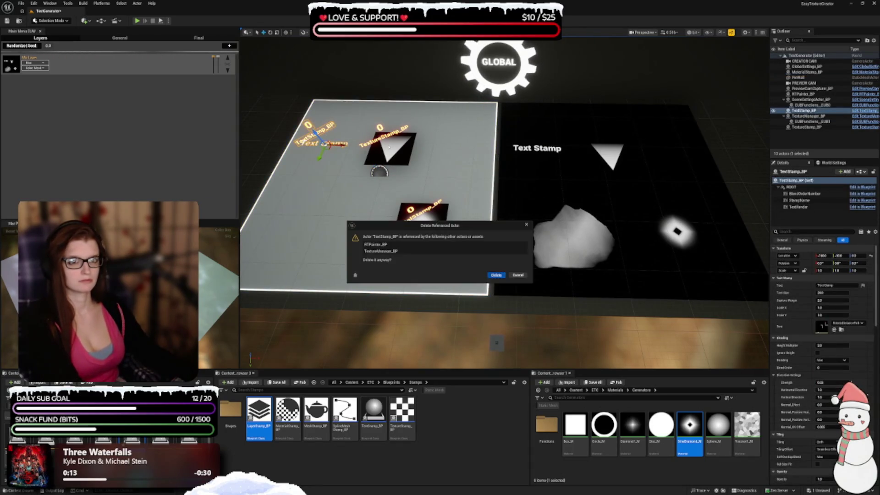
pyautogui.press('Return')
pyautogui.click(391, 168)
pyautogui.press('Delete')
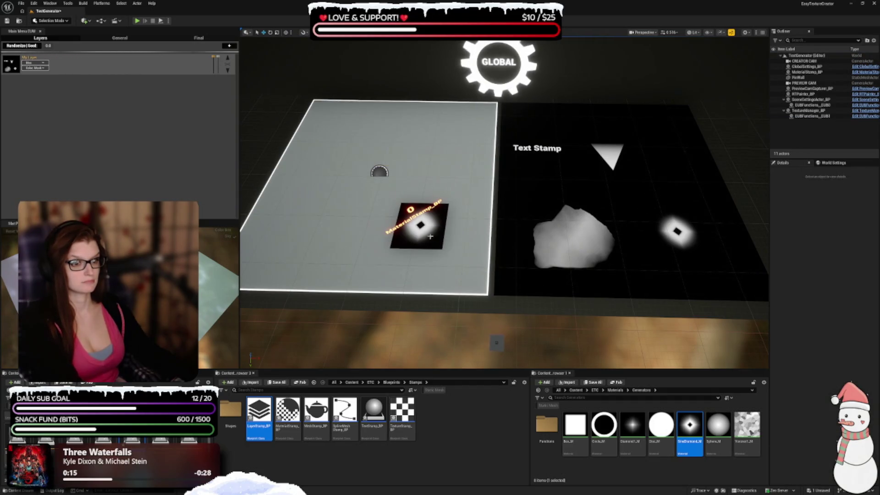
pyautogui.click(430, 238)
pyautogui.press('Delete')
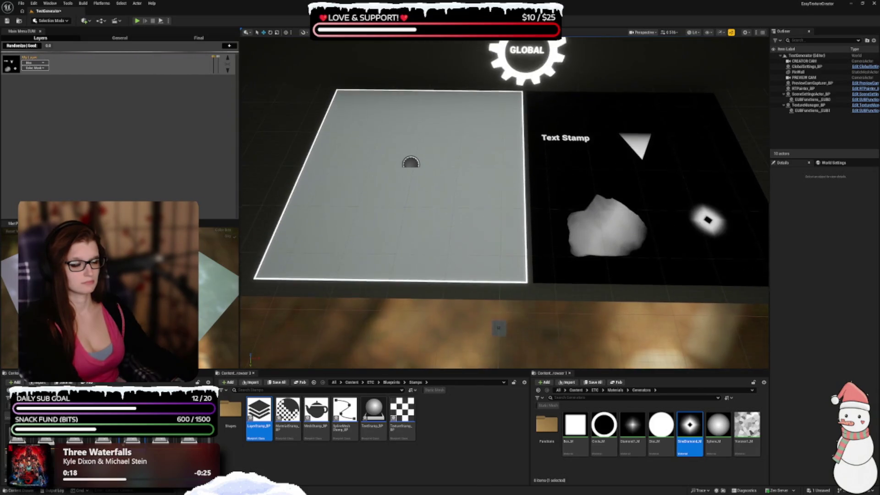
pyautogui.click(562, 218)
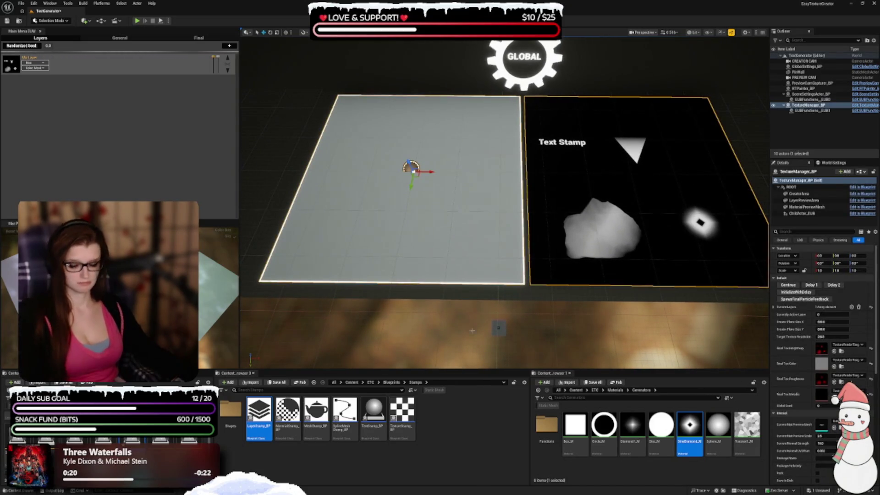
pyautogui.click(437, 324)
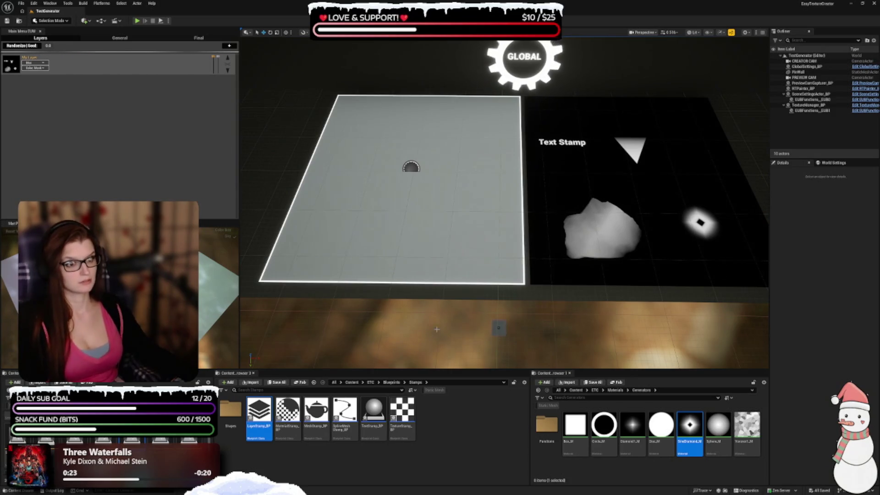
pyautogui.moveTo(418, 326)
pyautogui.mouseDown()
pyautogui.moveTo(445, 302)
pyautogui.moveTo(417, 346)
pyautogui.mouseUp()
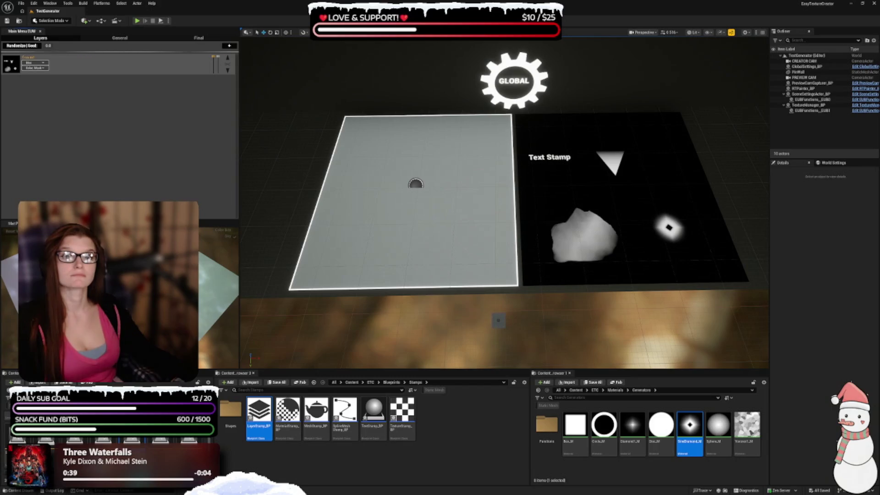
# Step: Drop a TextureStamp_BP onto the centre of the left working plane
pyautogui.moveTo(402, 409)
pyautogui.mouseDown()
pyautogui.moveTo(415, 227)
pyautogui.moveTo(406, 192)
pyautogui.moveTo(417, 185)
pyautogui.mouseUp()
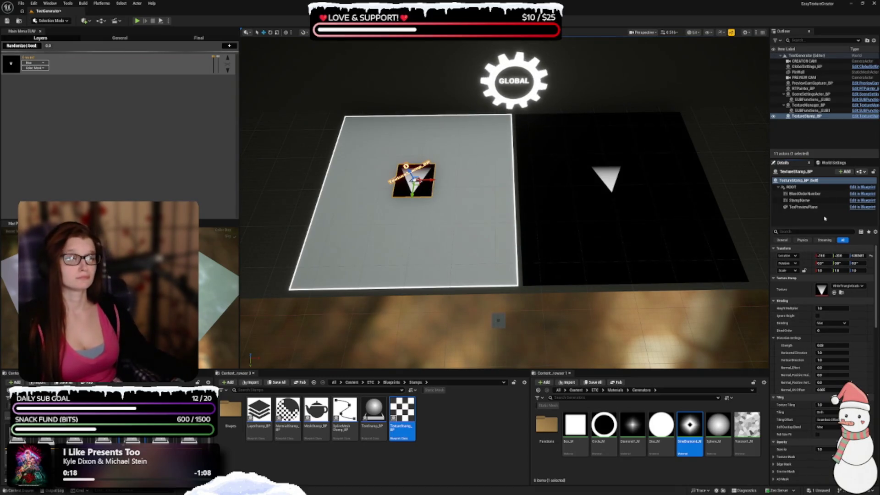
# Step: Rename the new texture stamp to Ground
pyautogui.click(808, 169)
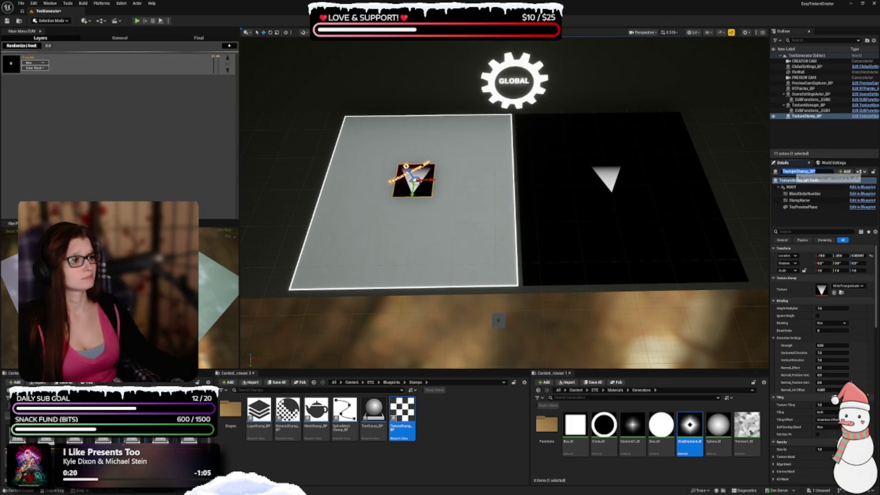
pyautogui.write('Ground')
pyautogui.press('Return')
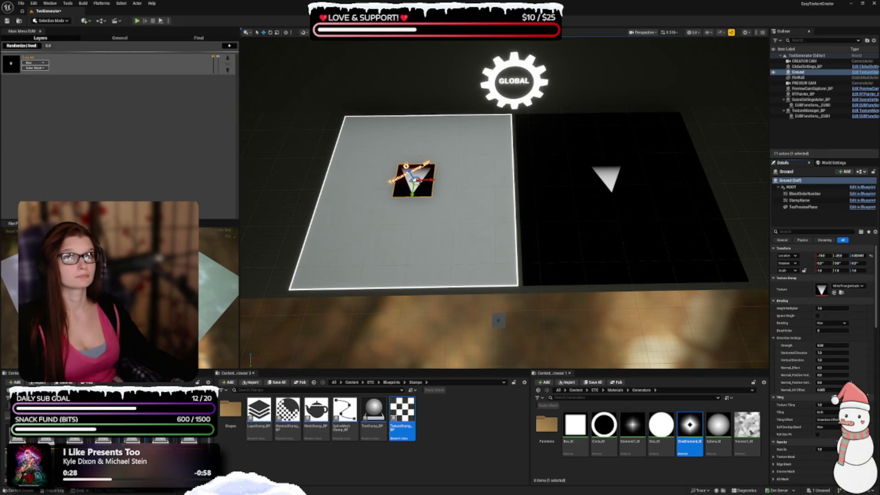
# Step: Assign the pebbly rock path texture to the stamp, found by searching 'pat'
pyautogui.click(856, 288)
pyautogui.write('pat')
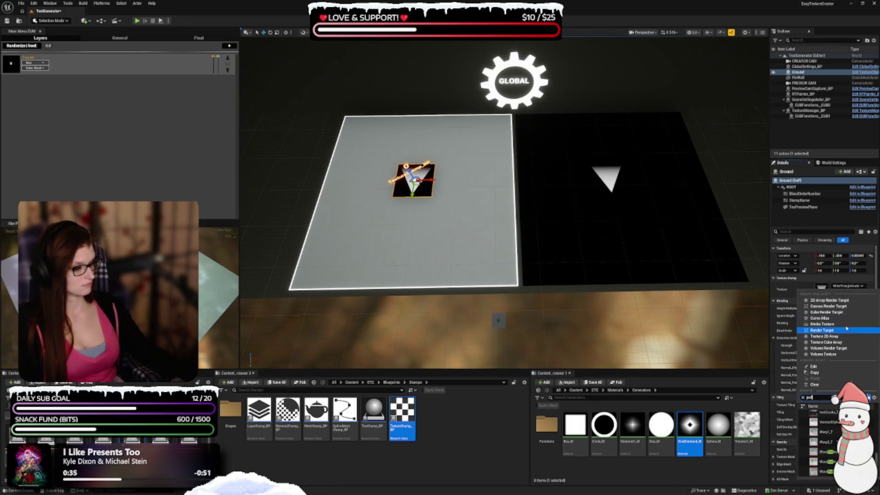
pyautogui.scroll(3, 820, 440)
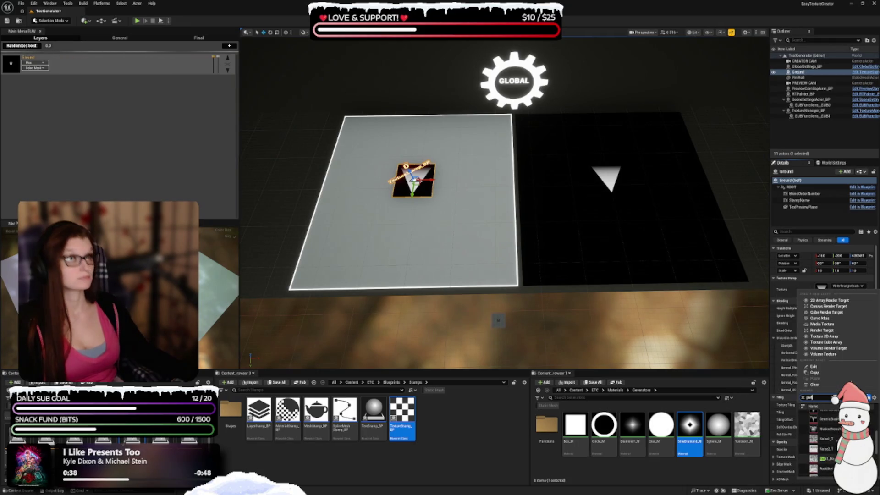
pyautogui.click(825, 458)
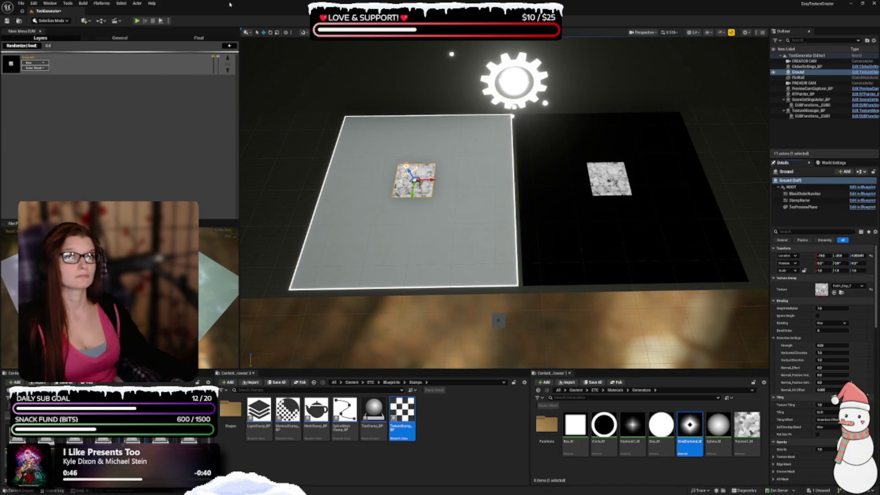
# Step: Make the texture fill the whole preview plane and open the Color Tint picker
pyautogui.scroll(-2, 797, 360)
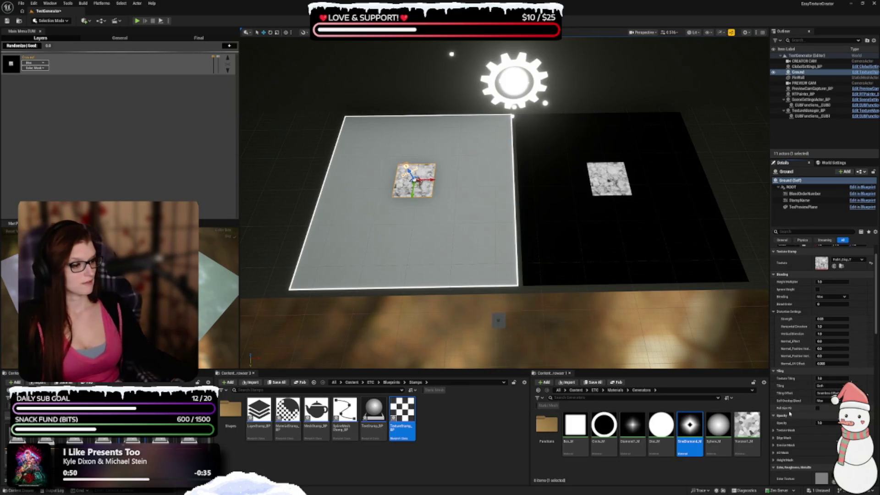
pyautogui.click(818, 409)
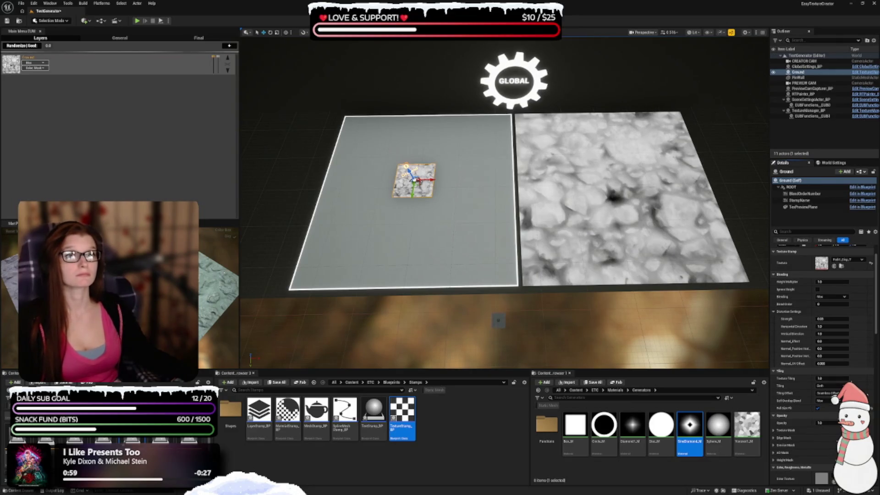
pyautogui.scroll(-5, 815, 339)
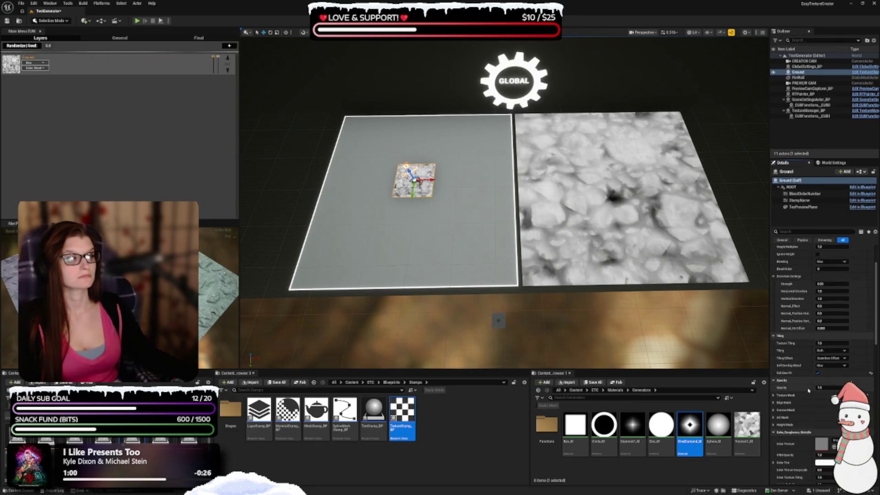
pyautogui.scroll(1, 815, 339)
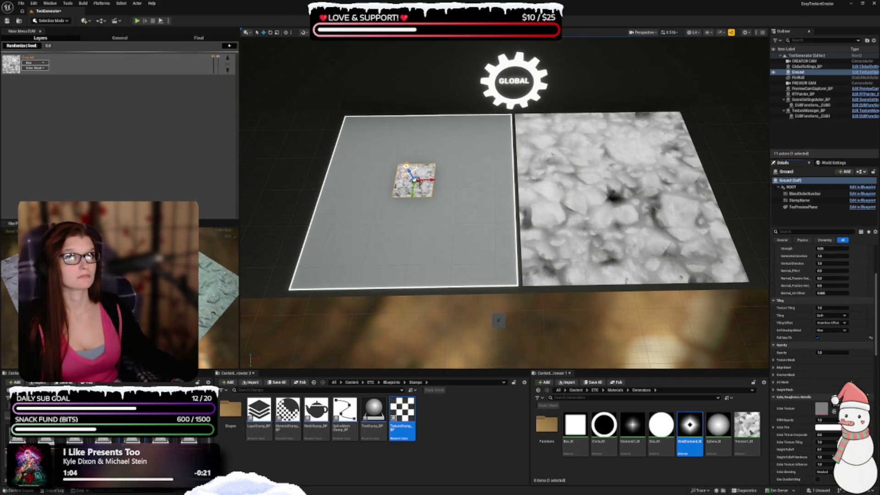
pyautogui.scroll(-2, 793, 278)
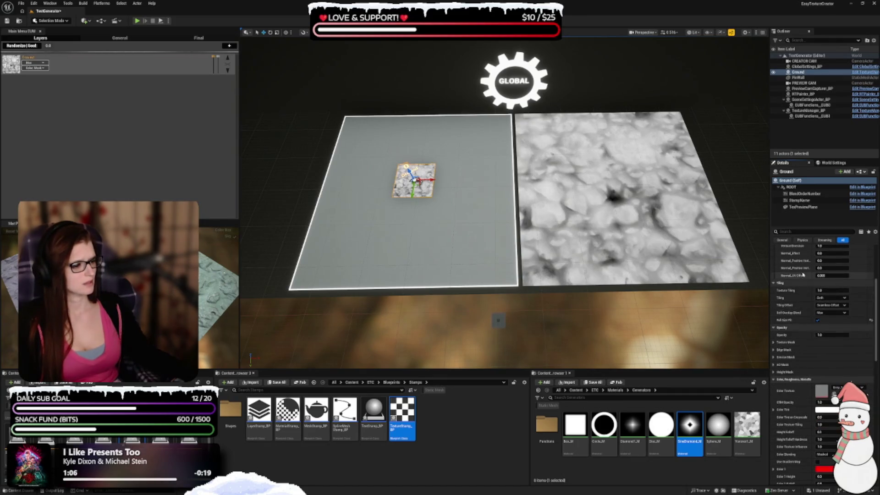
pyautogui.scroll(-5, 793, 278)
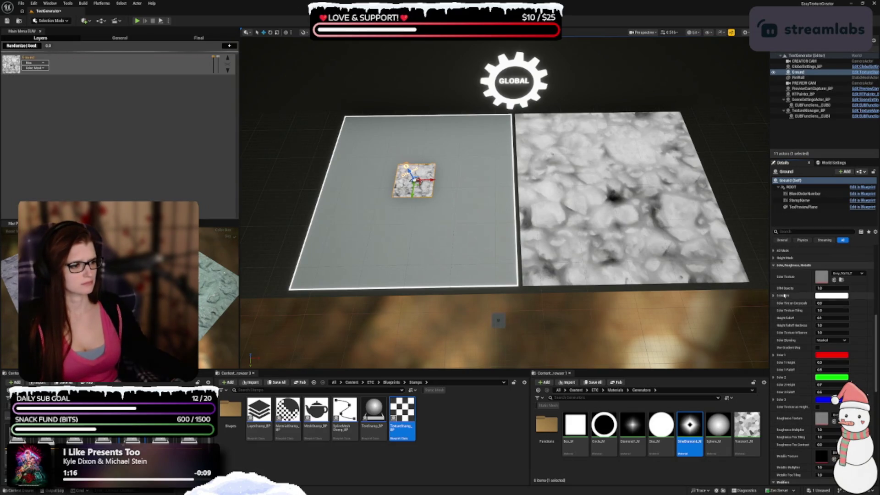
pyautogui.click(828, 295)
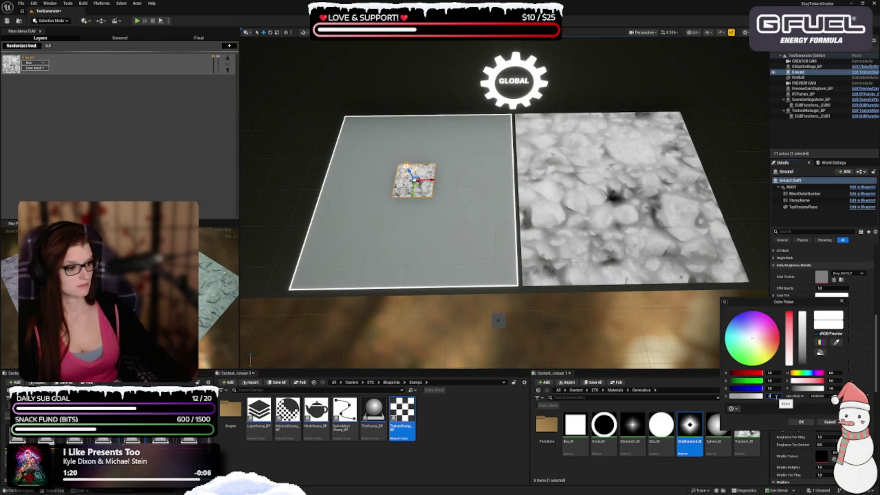
# Step: Lower the tint's alpha value to 0 and apply it
pyautogui.write('0')
pyautogui.press('Return')
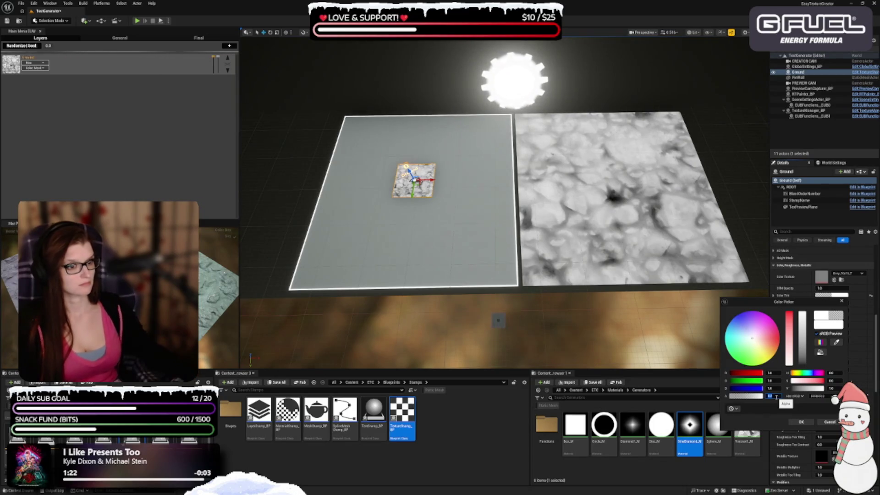
pyautogui.click(801, 422)
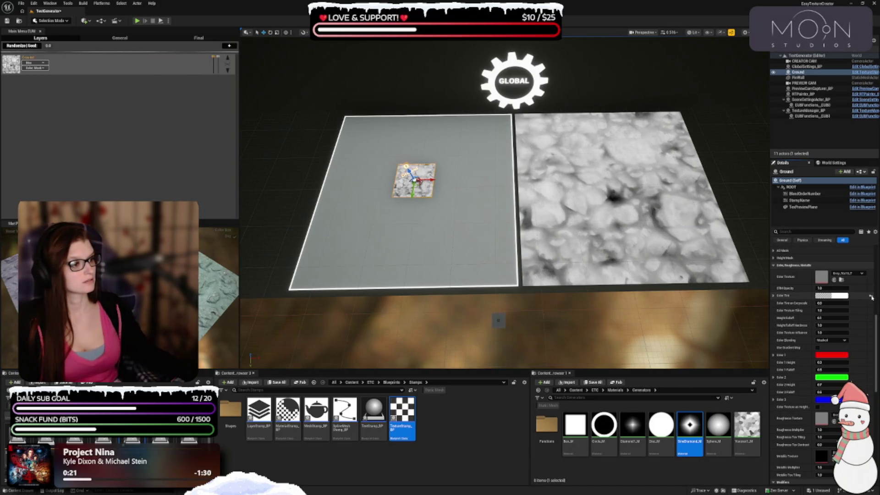
# Step: Set the Ground stamp's Color Tint to a 0.2 grey and apply it
pyautogui.click(832, 296)
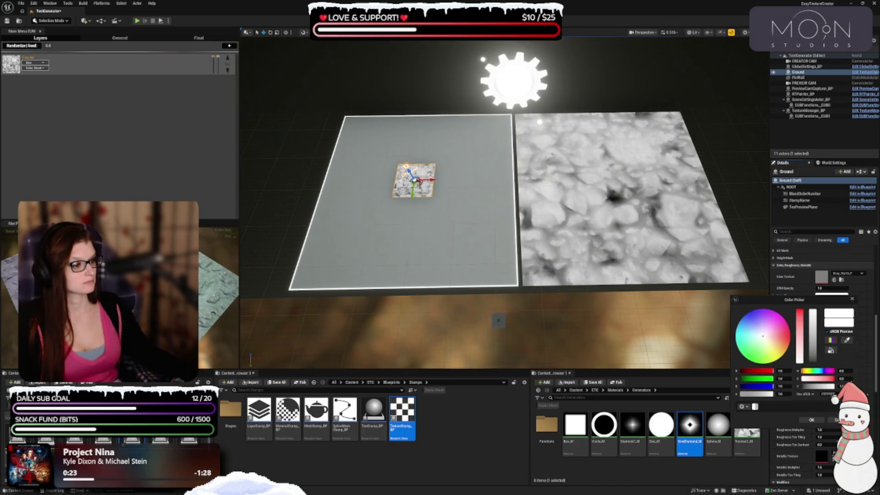
pyautogui.write('0.2')
pyautogui.press('Return')
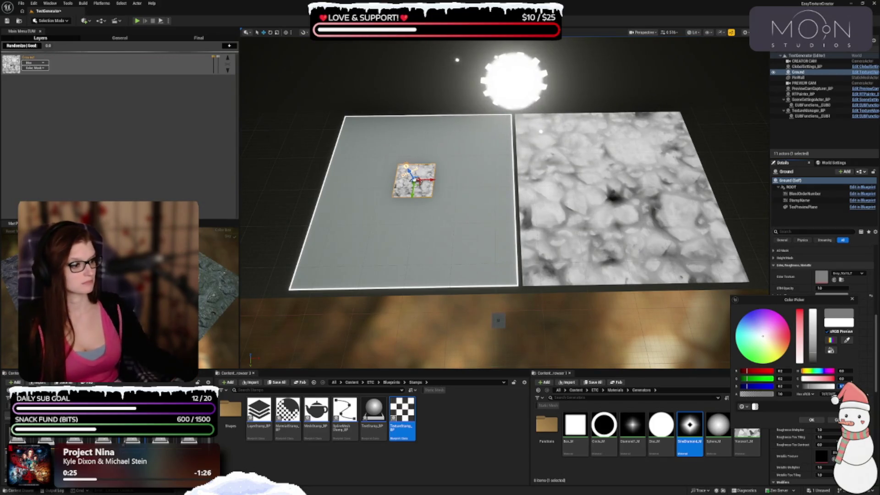
pyautogui.click(811, 420)
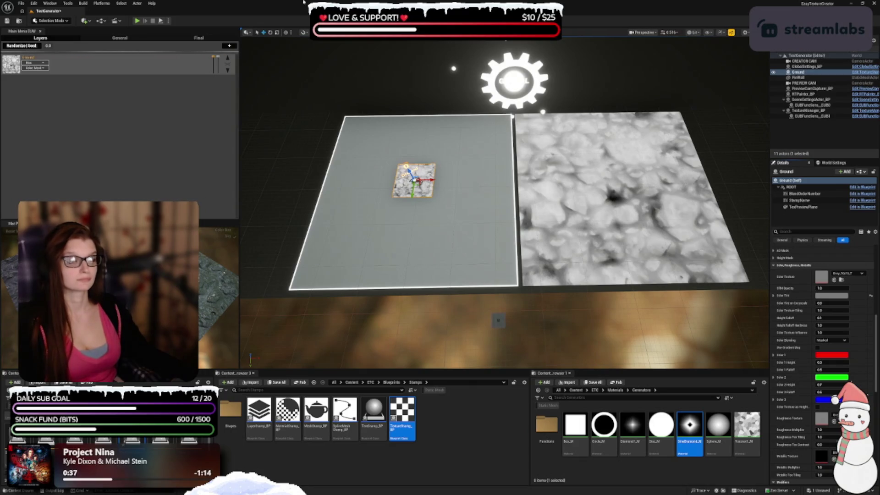
# Step: Assign the Perlin noise texture as the Ground stamp's roughness texture
pyautogui.click(832, 417)
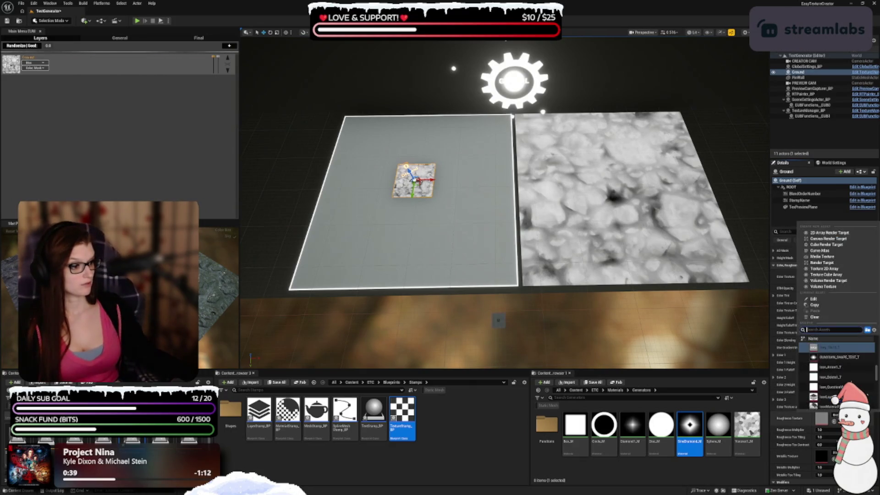
pyautogui.write('pebbperl')
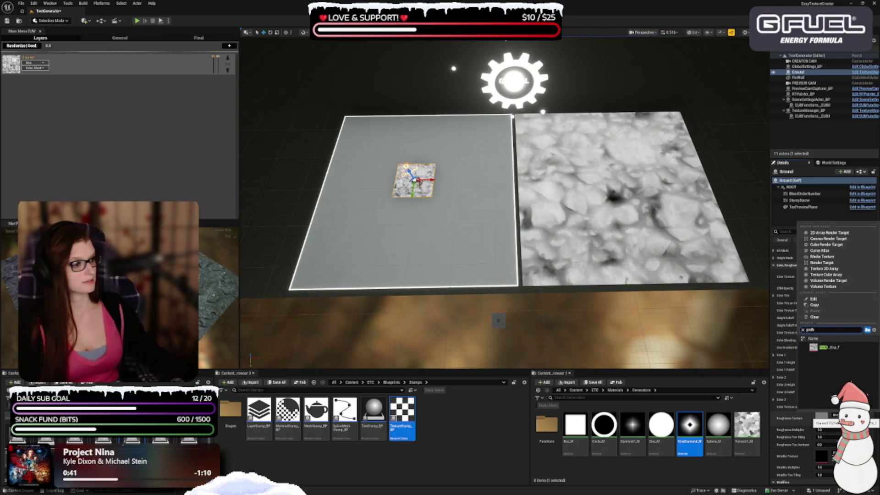
pyautogui.click(834, 346)
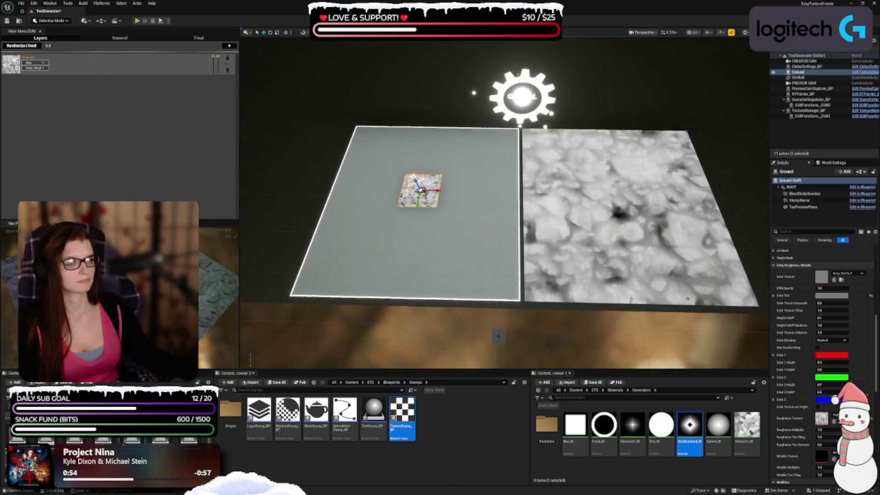
# Step: Add a new layer named Pebbles above Ground and drop a MeshStamp_BP onto the plane
pyautogui.click(229, 45)
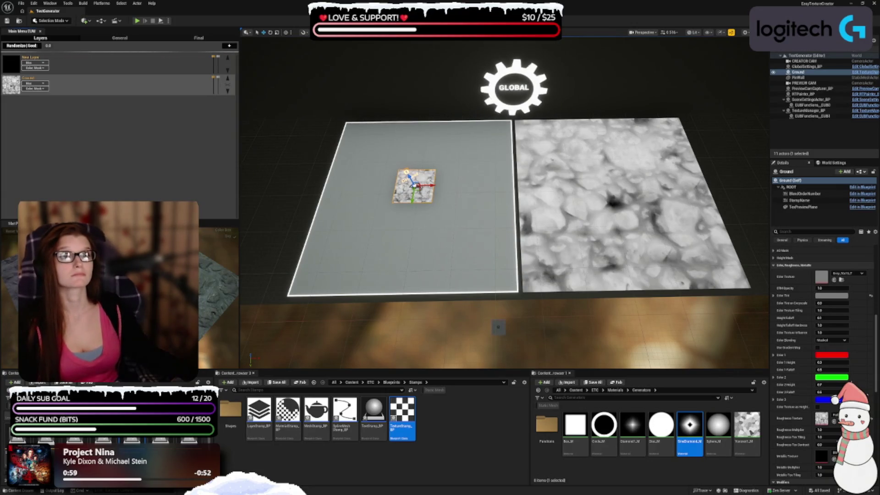
pyautogui.click(44, 69)
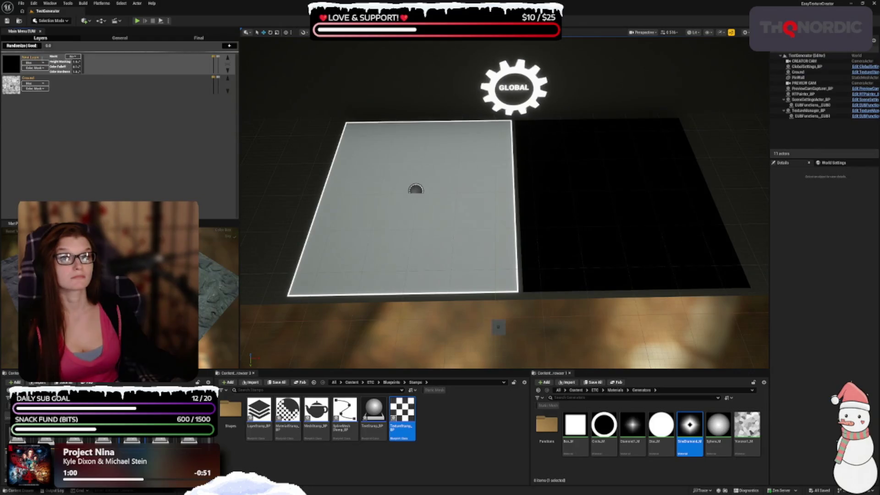
pyautogui.write('Pebble')
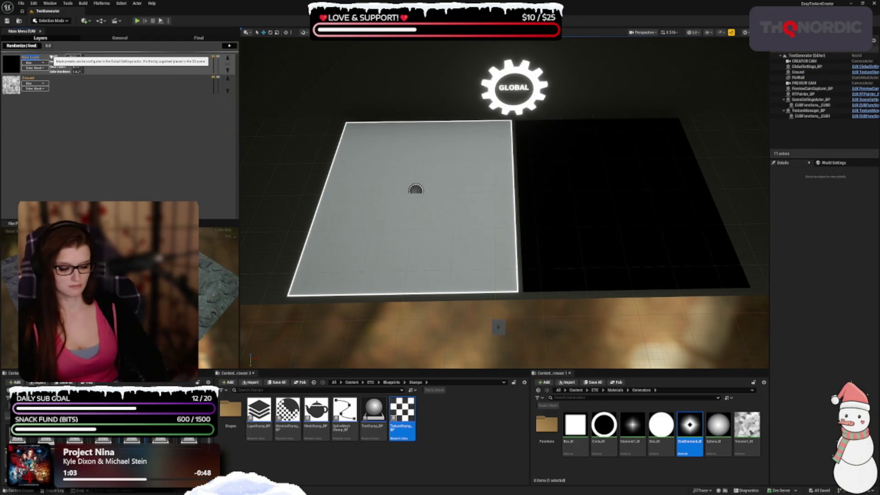
pyautogui.write('s')
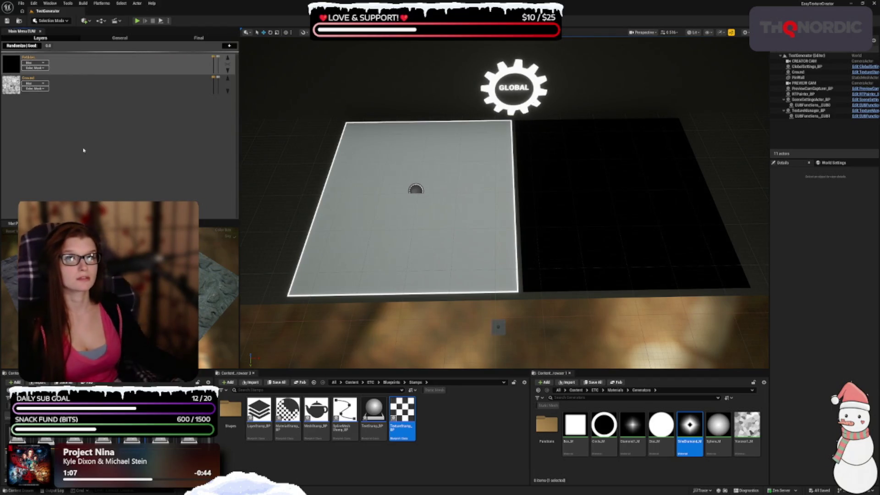
pyautogui.moveTo(316, 410)
pyautogui.mouseDown()
pyautogui.moveTo(385, 231)
pyautogui.moveTo(412, 227)
pyautogui.moveTo(414, 206)
pyautogui.moveTo(465, 244)
pyautogui.mouseUp()
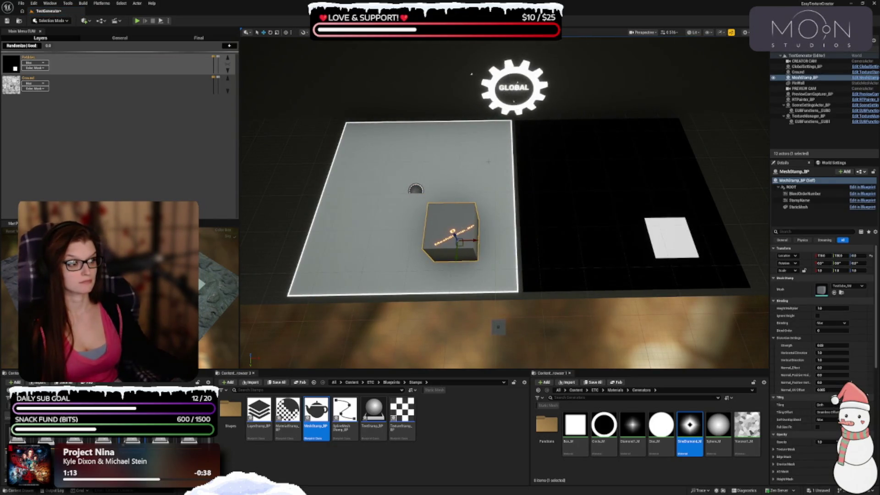
# Step: Move the Ground stamp toward the plane's far-left corner
pyautogui.click(798, 71)
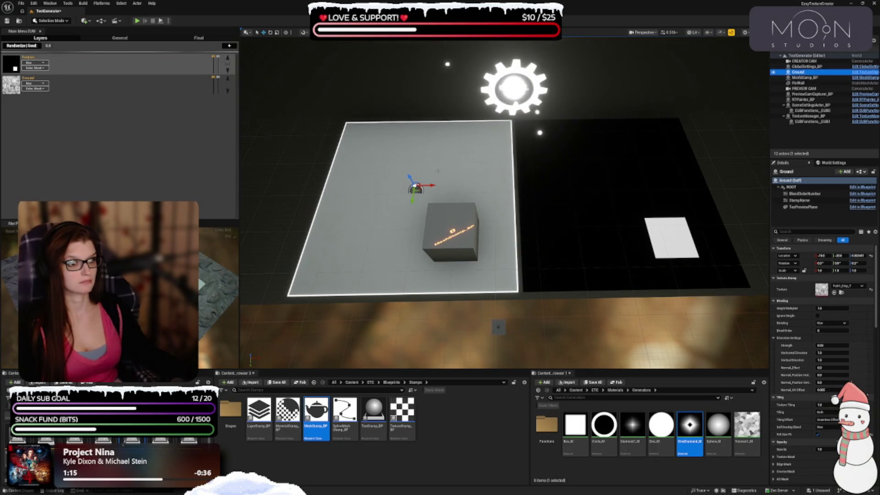
pyautogui.moveTo(416, 188); pyautogui.dragTo(414, 171)
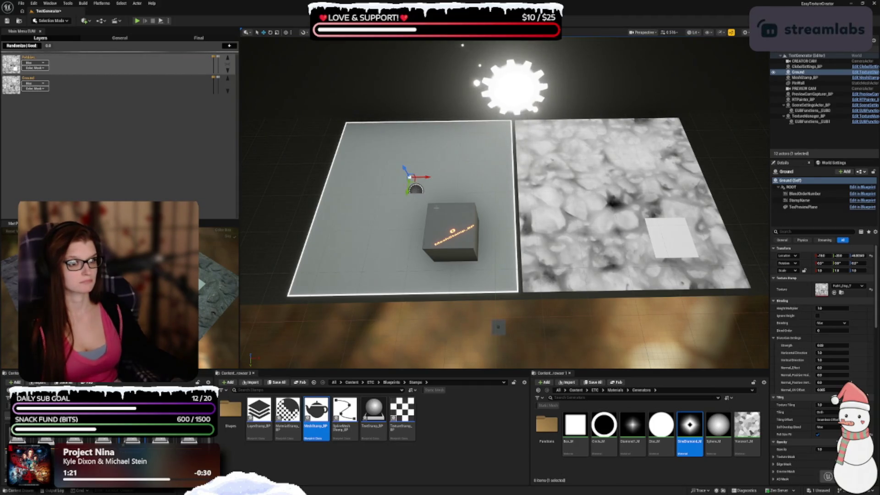
pyautogui.hotkey('ctrl', 'z')
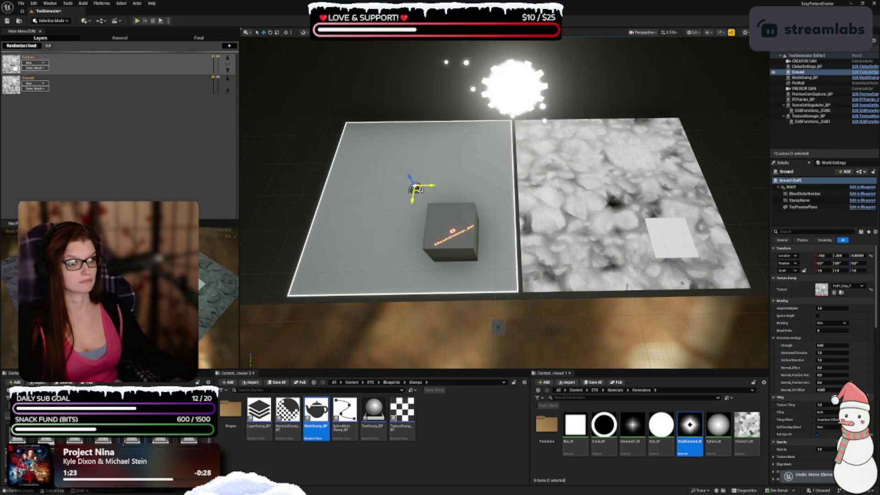
pyautogui.moveTo(410, 177); pyautogui.dragTo(366, 141)
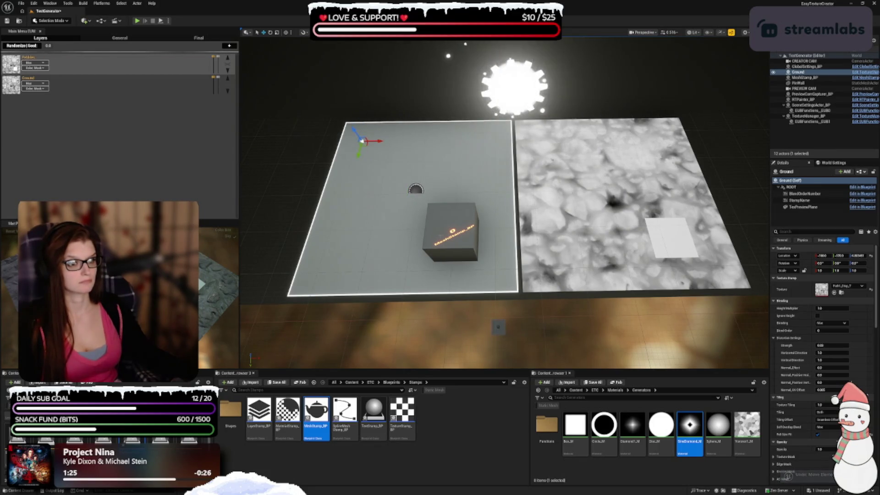
# Step: Move the cube mesh stamp to the far edge of the grey plane
pyautogui.click(456, 240)
pyautogui.moveTo(461, 245); pyautogui.dragTo(452, 155)
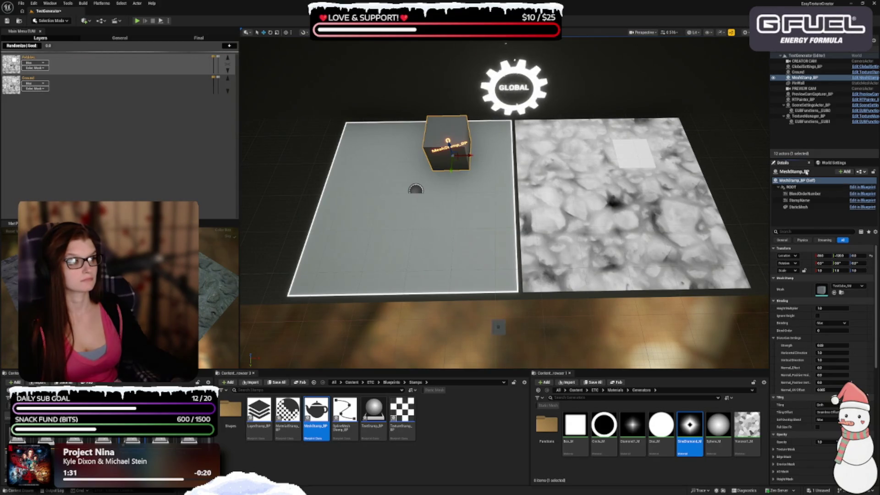
pyautogui.click(801, 172)
# Step: Name the mesh stamp Pebbles, swap its cube for Rock2_SM, and lock uniform scale
pyautogui.write('Pebb')
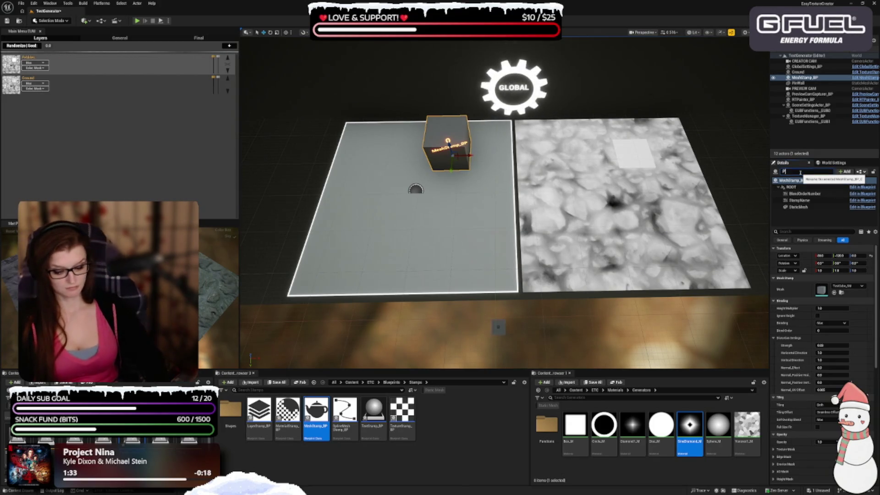
pyautogui.write('les')
pyautogui.press('Return')
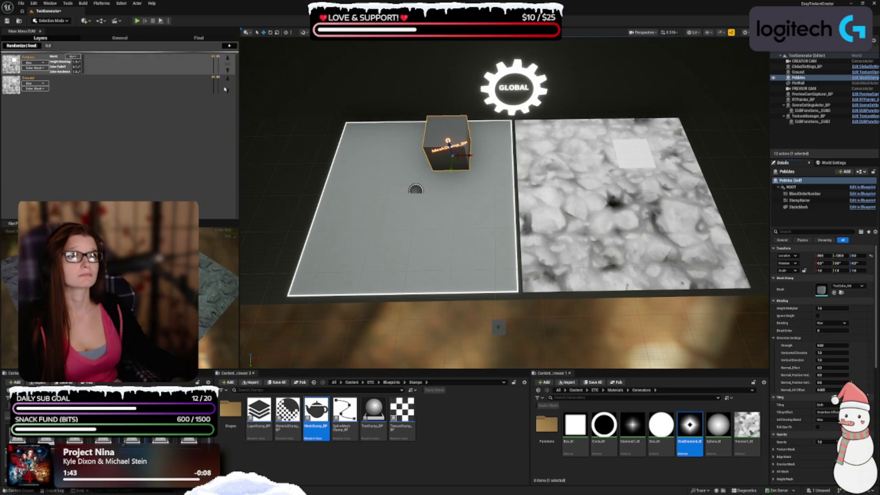
pyautogui.click(853, 285)
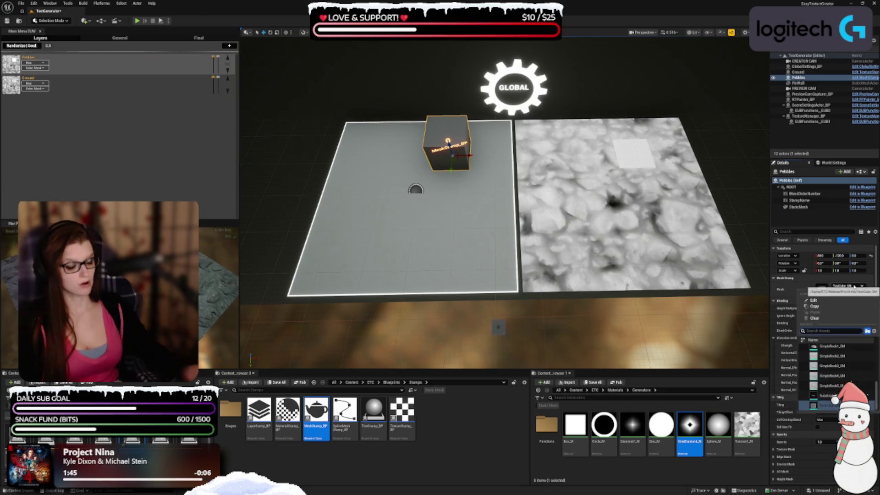
pyautogui.write('ock2')
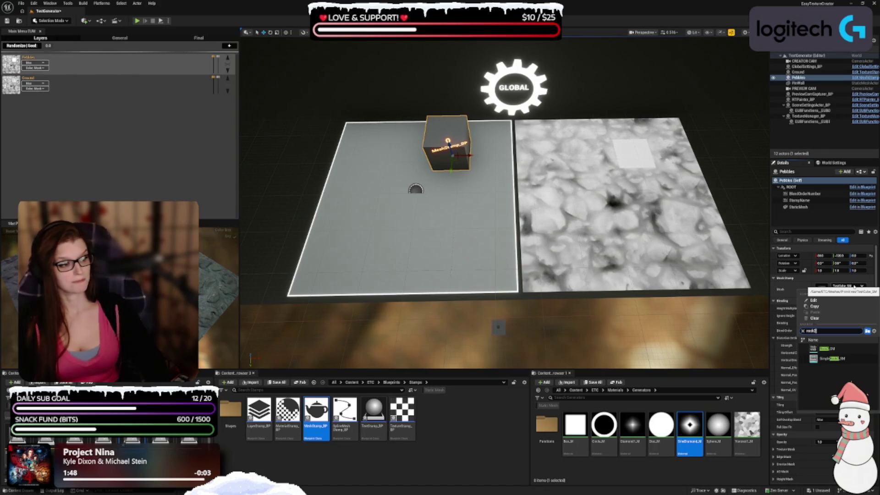
pyautogui.click(824, 349)
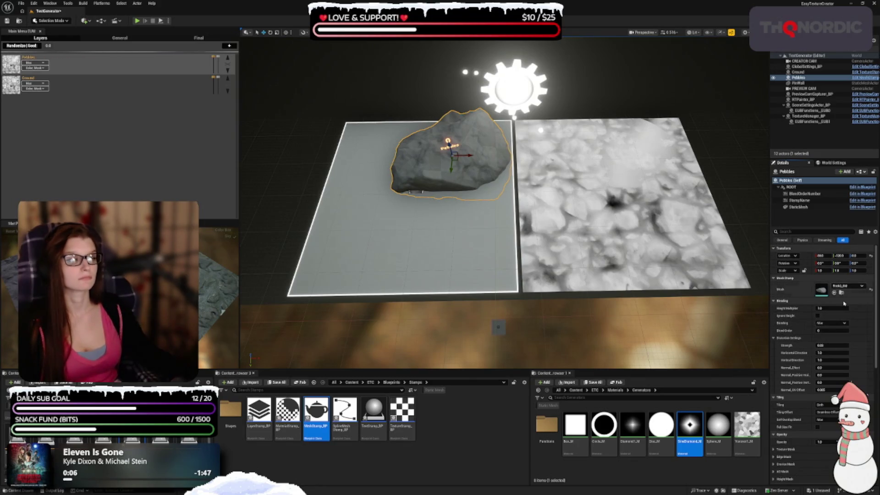
pyautogui.click(803, 271)
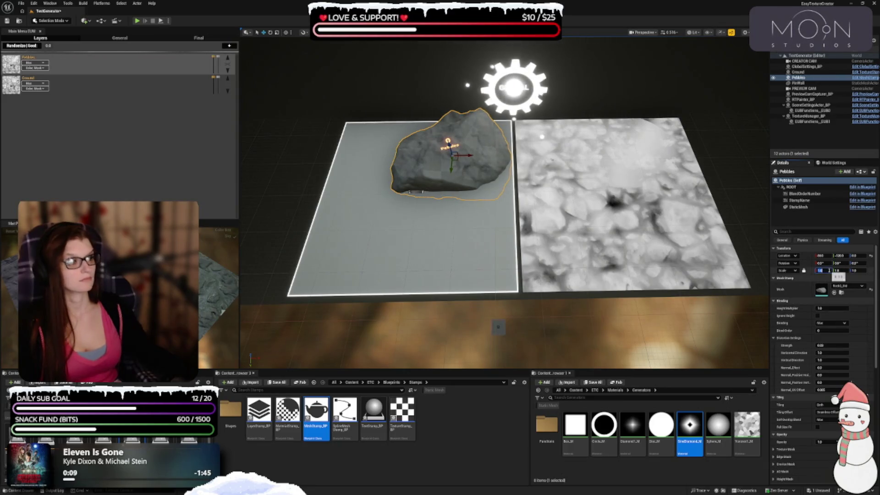
# Step: Set the Pebbles stamp's locked uniform Scale to 0.5
pyautogui.click(820, 271)
pyautogui.write('0.5')
pyautogui.press('Return')
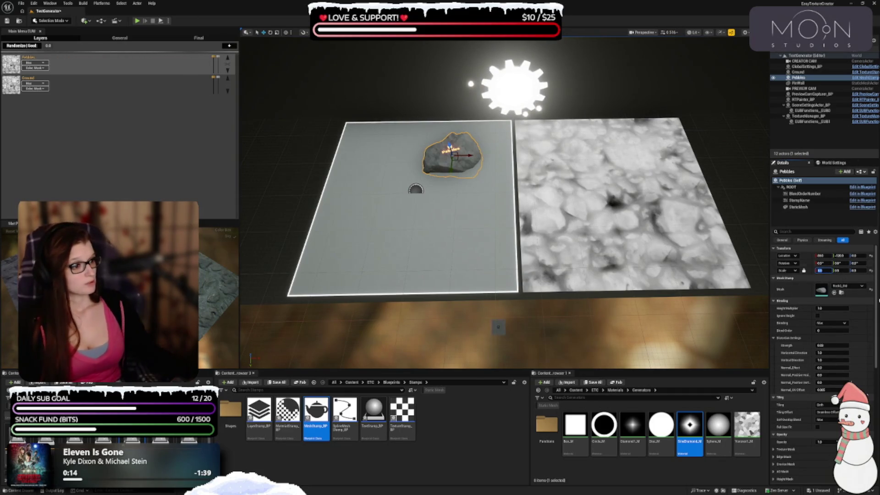
pyautogui.scroll(-2, 805, 401)
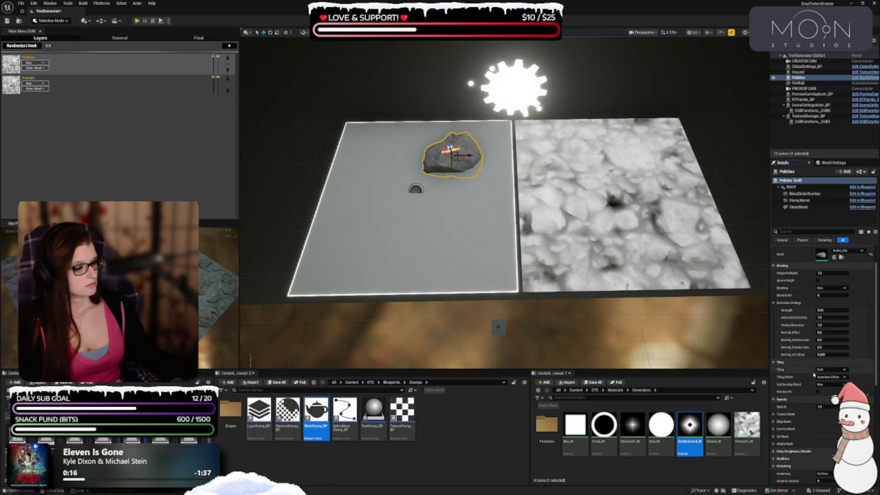
pyautogui.scroll(-1, 813, 375)
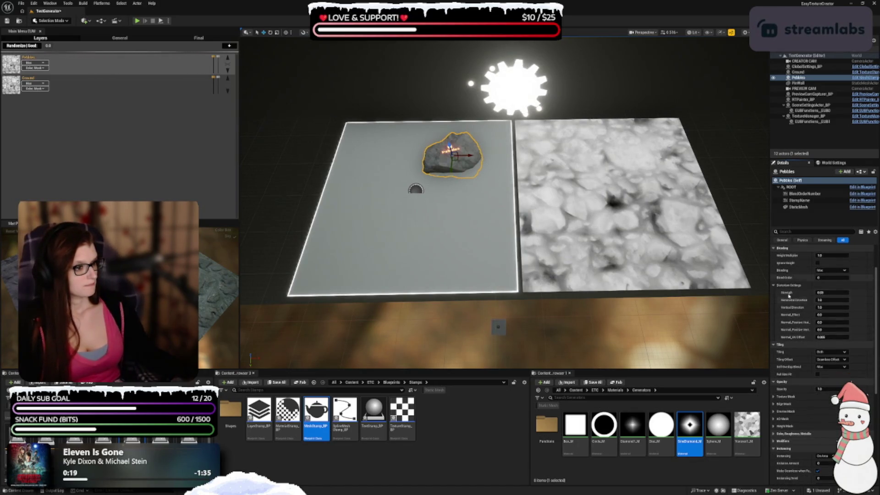
pyautogui.scroll(-2, 793, 317)
pyautogui.scroll(-3, 796, 375)
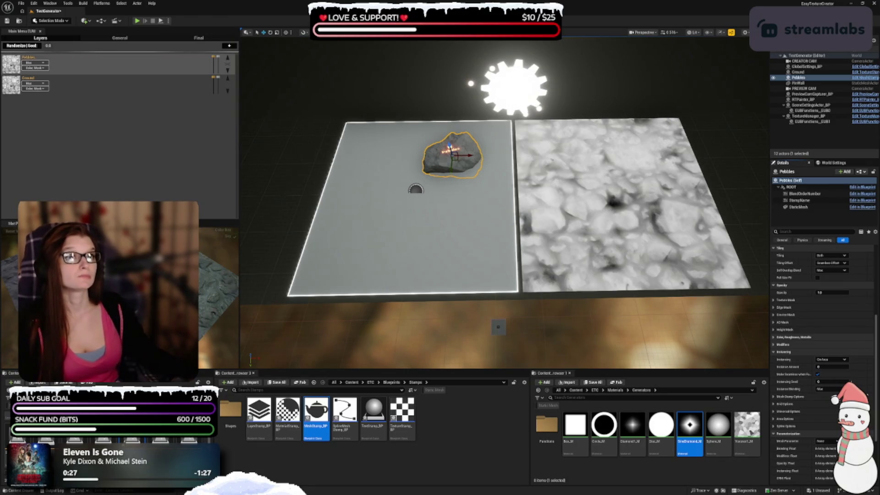
pyautogui.click(825, 366)
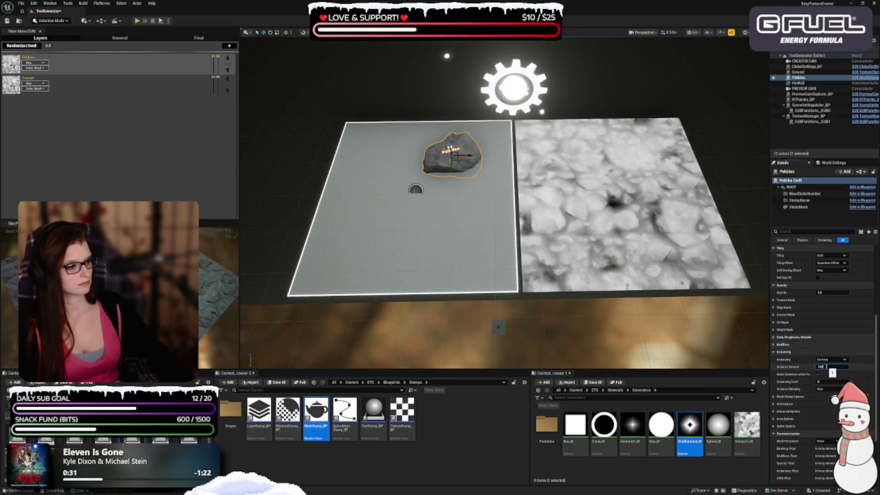
# Step: Set the Pebbles stamp's Instancing Instance Amount to 200
pyautogui.write('200')
pyautogui.press('Return')
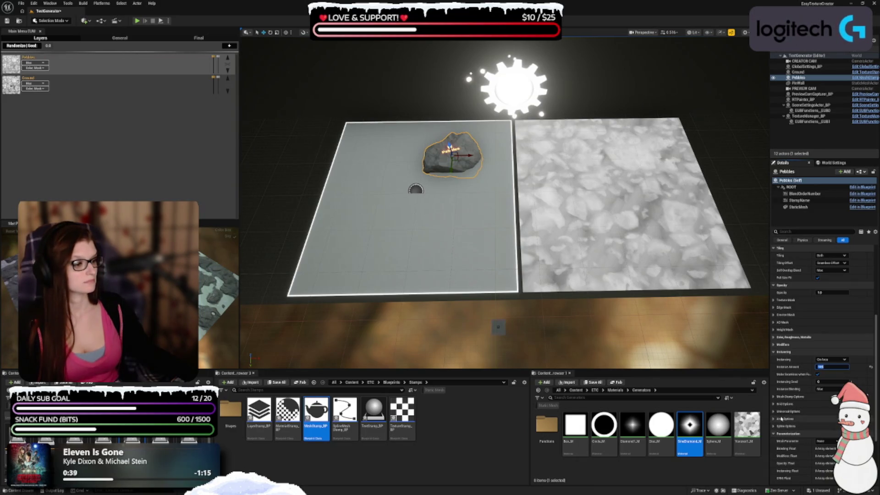
pyautogui.scroll(-3, 794, 367)
pyautogui.scroll(-2, 794, 368)
pyautogui.scroll(-2, 776, 328)
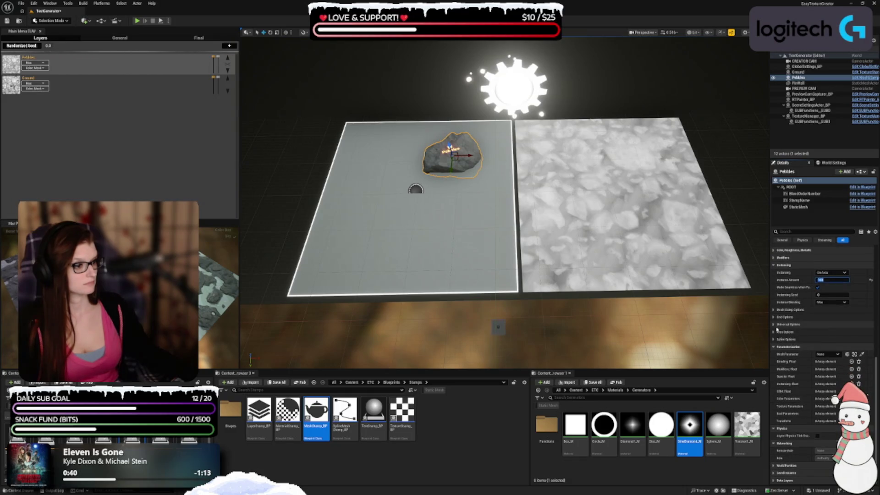
pyautogui.click(774, 324)
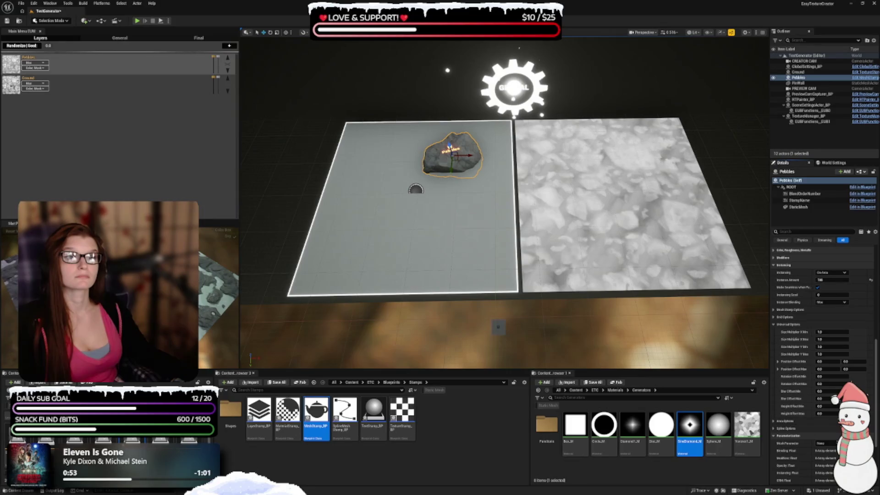
# Step: Set the pebble Size Multiplier to X Min 0.2, X Max 0.3, Y Min 0.3, Y Max 0.3
pyautogui.click(841, 331)
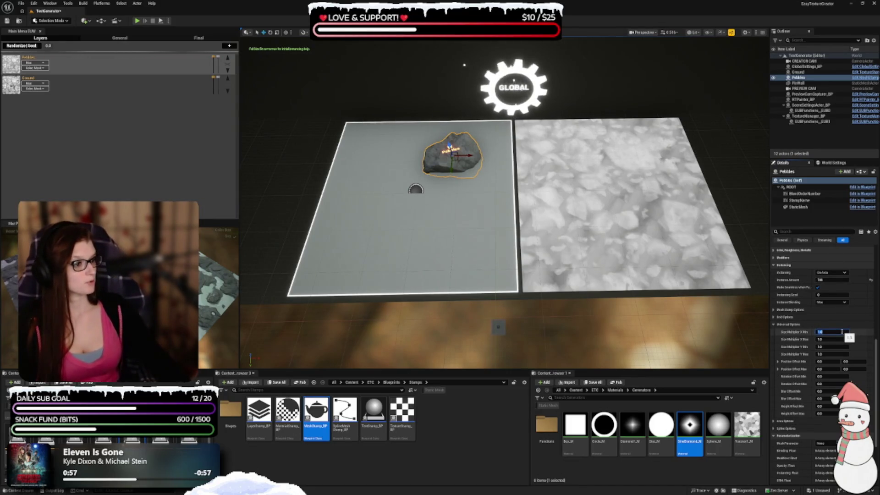
pyautogui.write('0.2')
pyautogui.press('Tab')
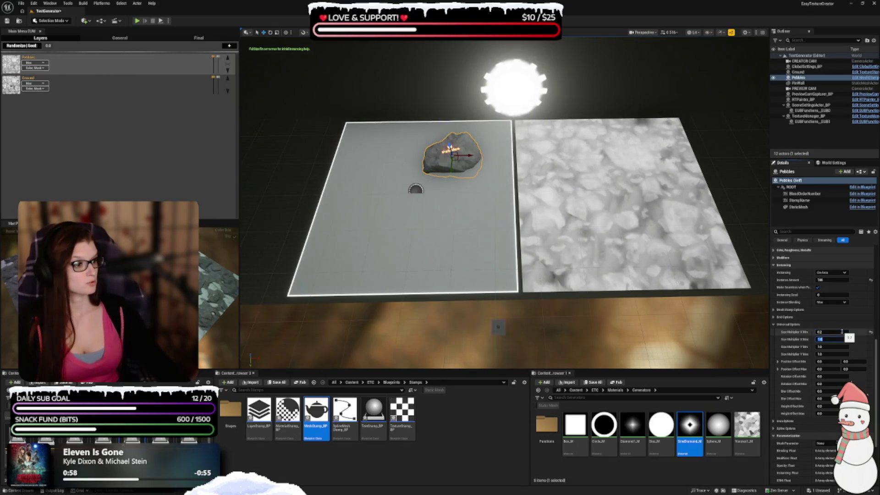
pyautogui.write('0')
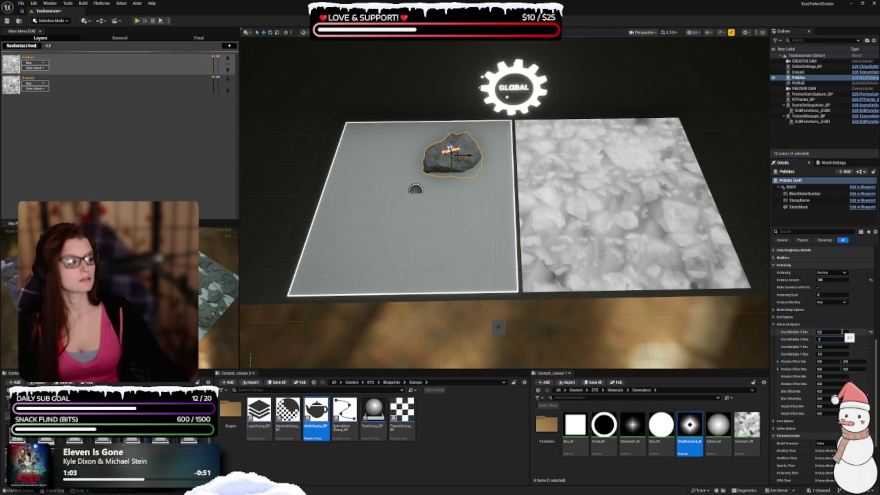
pyautogui.write('.3')
pyautogui.press('Tab')
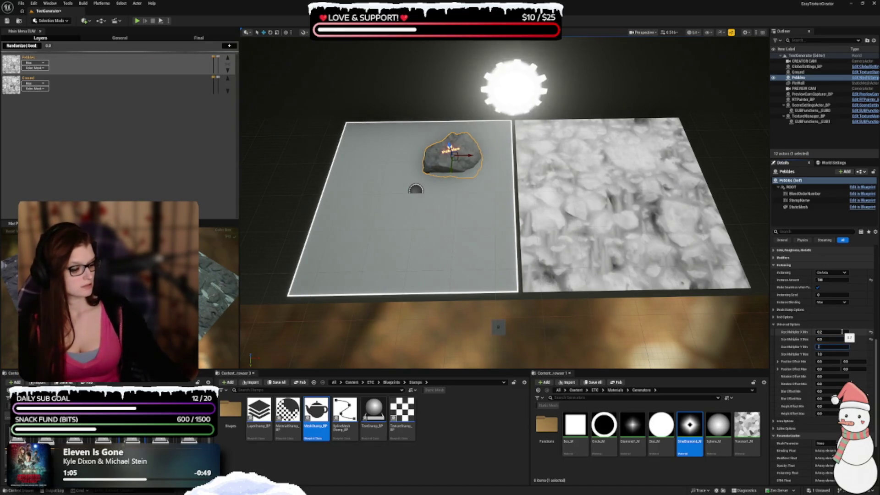
pyautogui.write('.3')
pyautogui.press('Tab')
pyautogui.write('0.3')
pyautogui.press('Tab')
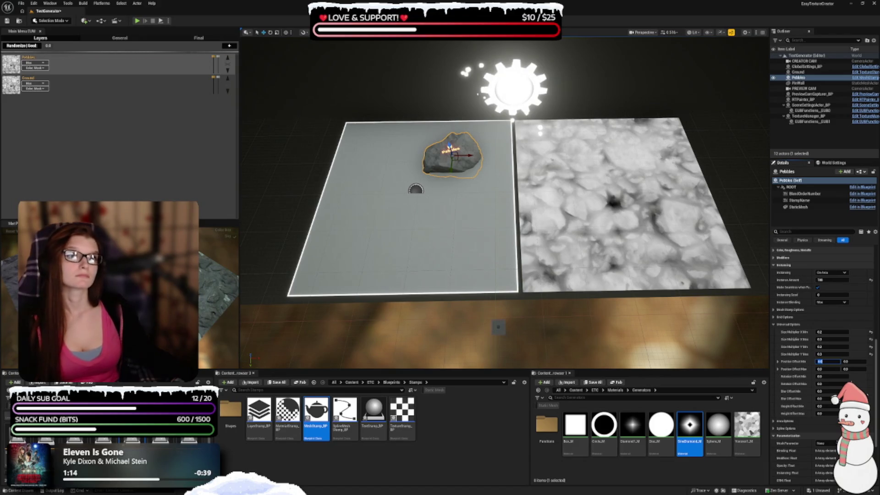
# Step: Adjust the maximum Rotation and Height Offsets of the pebbles, then save the level
pyautogui.click(831, 384)
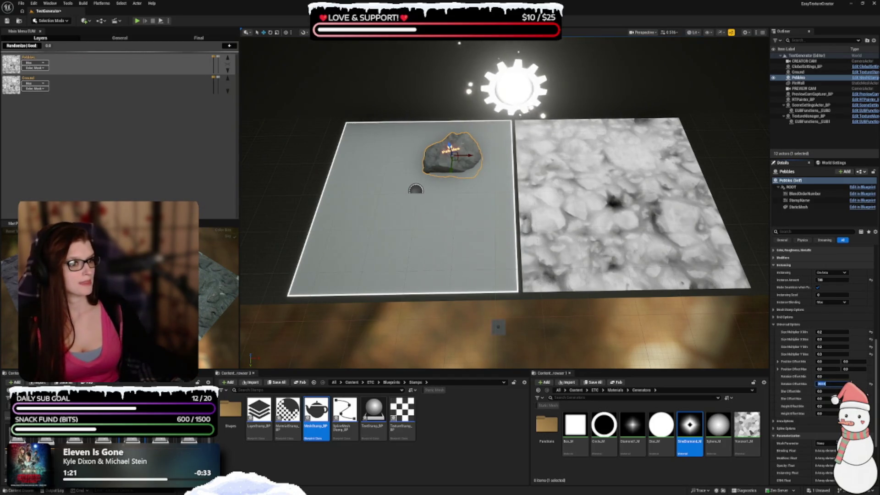
pyautogui.press('Return')
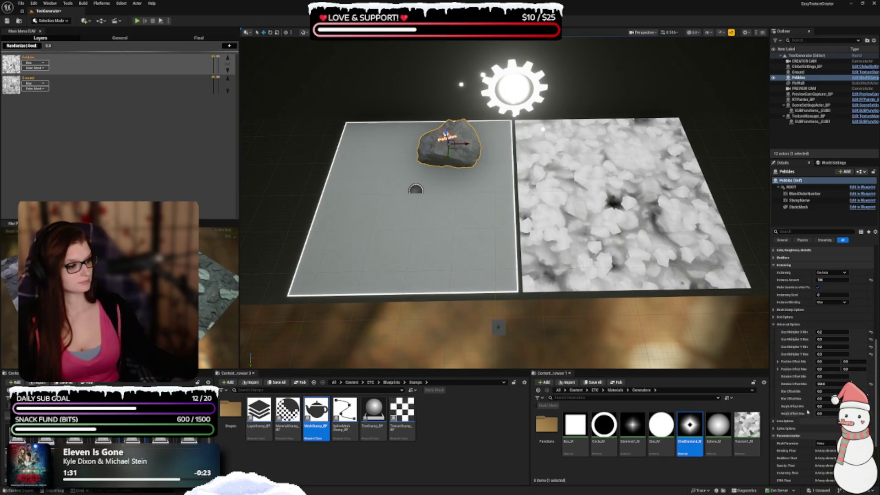
pyautogui.click(831, 413)
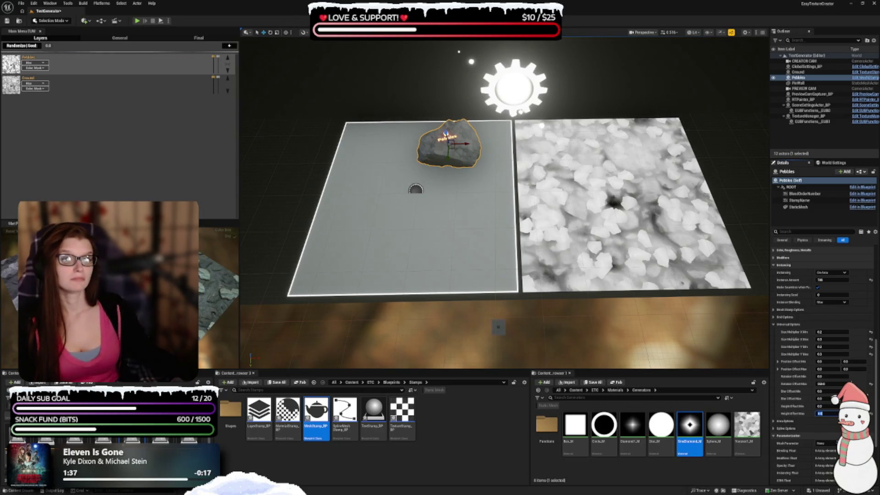
pyautogui.moveTo(119, 221); pyautogui.dragTo(119, 179)
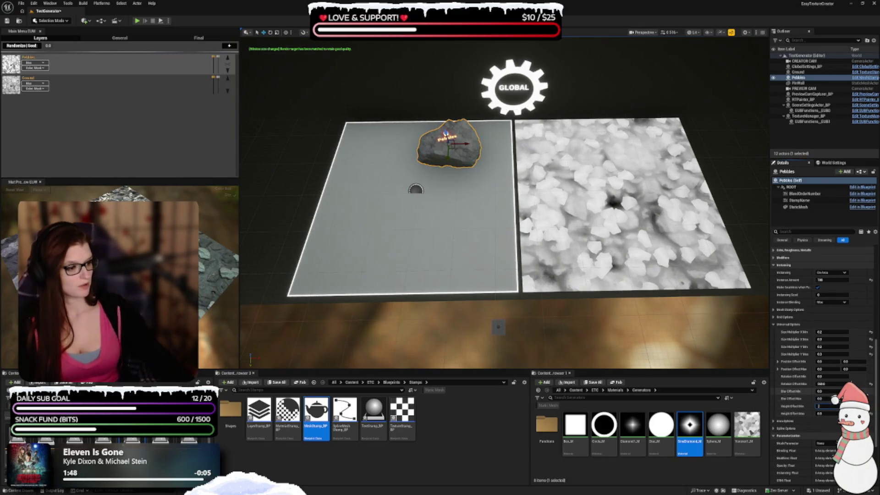
pyautogui.click(820, 413)
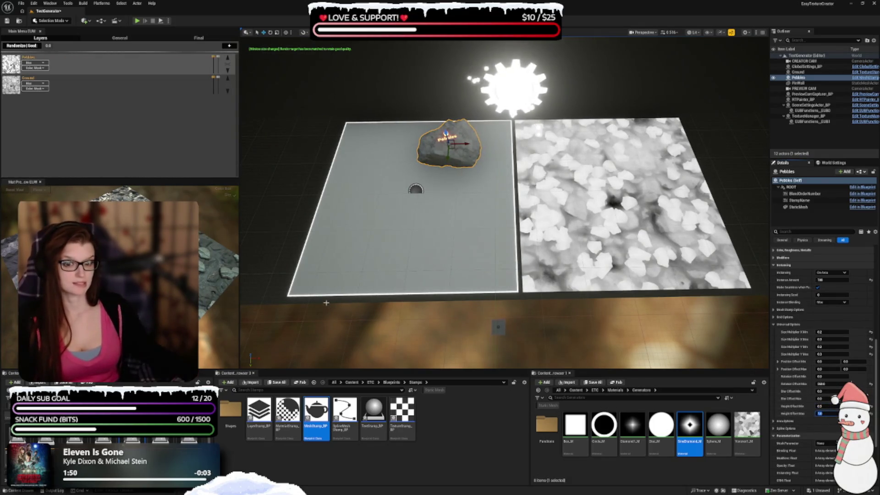
pyautogui.scroll(1, 326, 303)
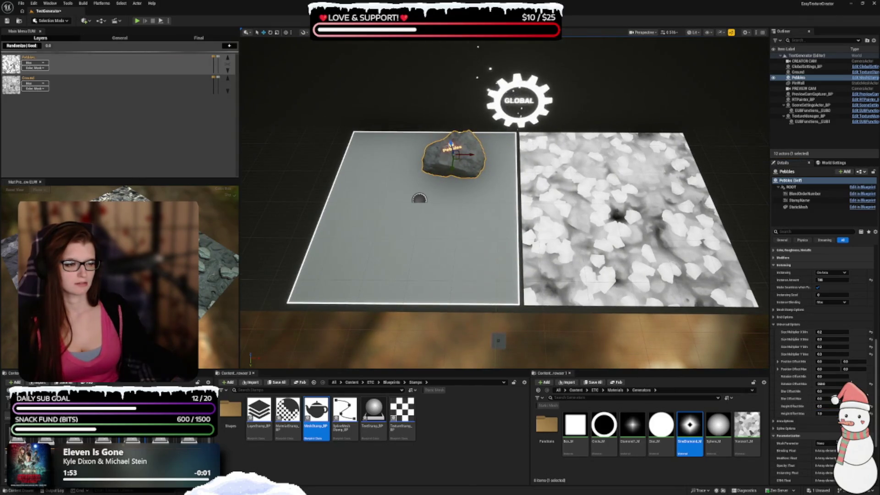
pyautogui.hotkey('ctrl', 's')
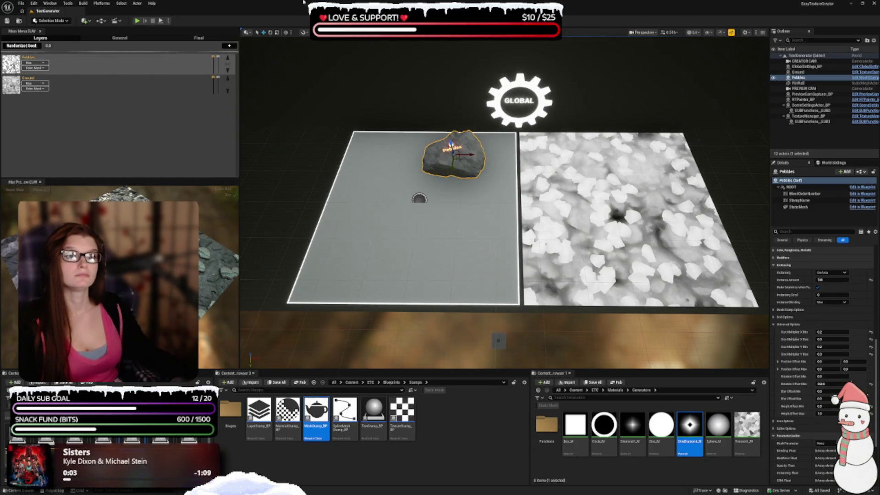
# Step: Enable Select Cell Placement in the stamp's Area Options
pyautogui.scroll(-3, 871, 371)
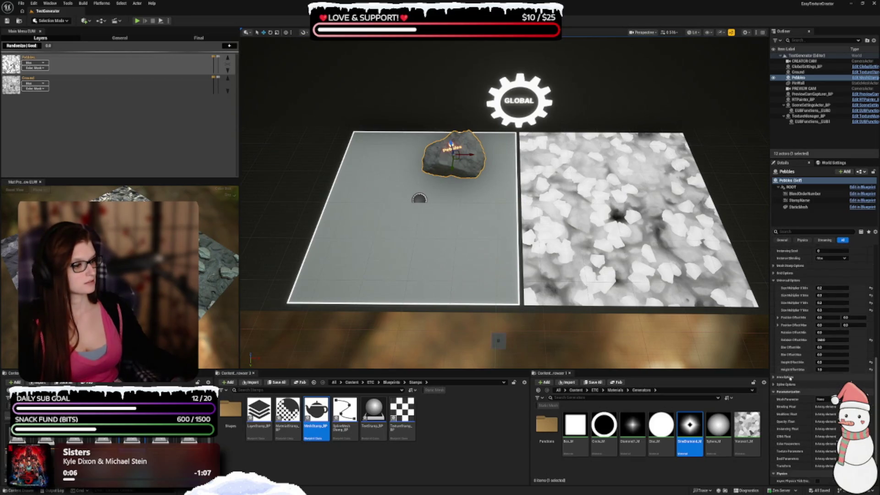
pyautogui.click(776, 377)
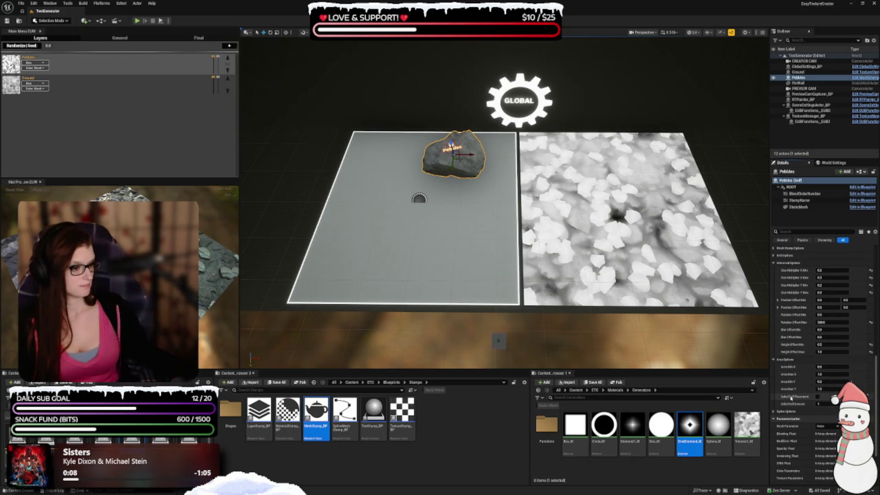
pyautogui.click(816, 396)
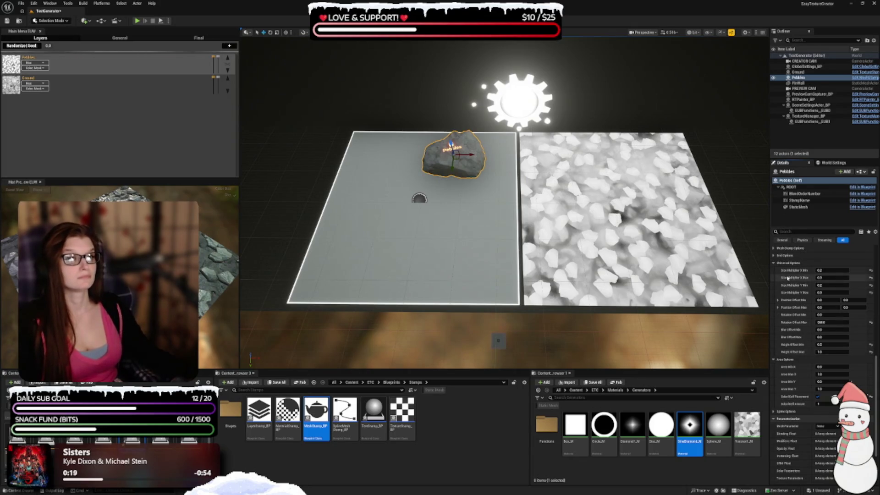
pyautogui.scroll(2, 820, 320)
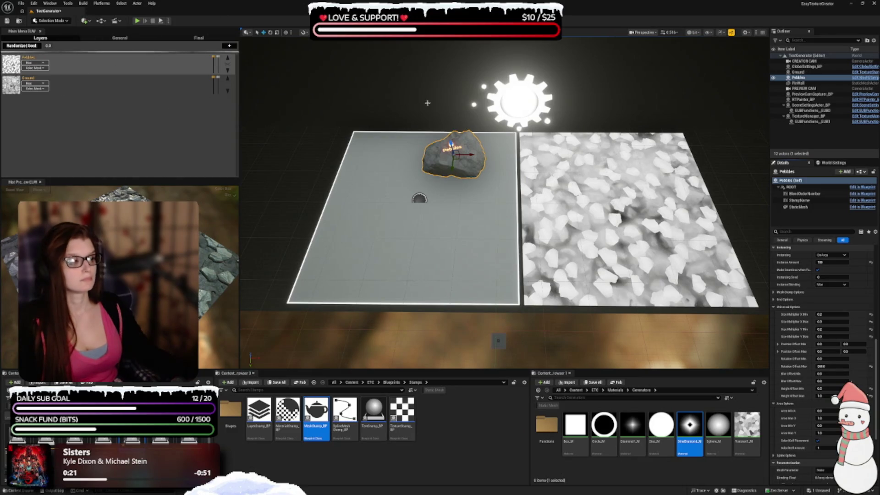
pyautogui.scroll(4, 820, 321)
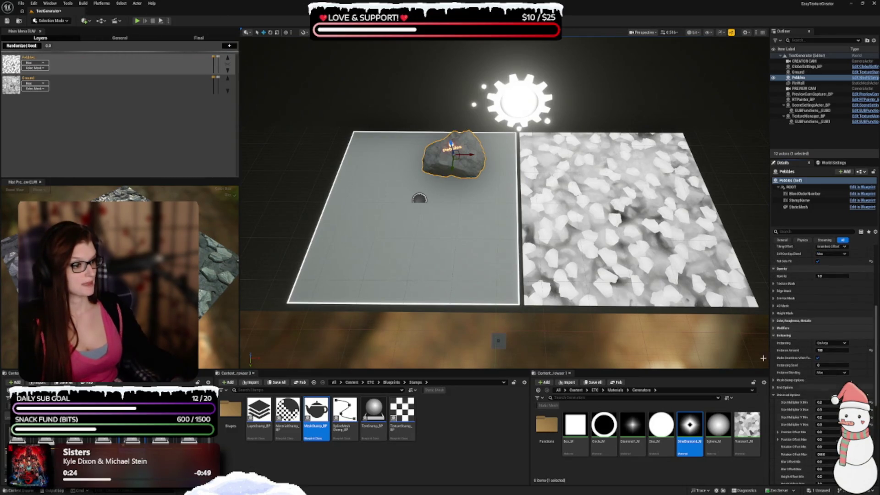
pyautogui.click(793, 320)
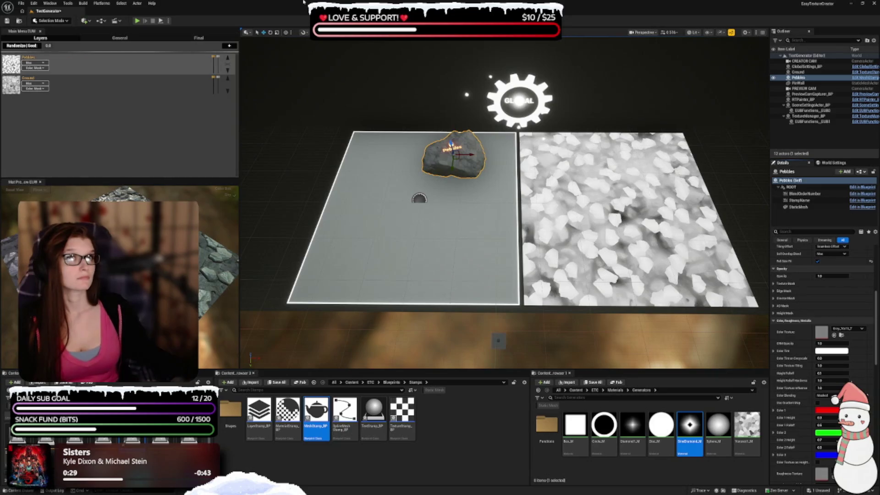
# Step: Assign Noise1_T as the Pebbles stamp's Color Texture
pyautogui.click(845, 328)
pyautogui.write('noise')
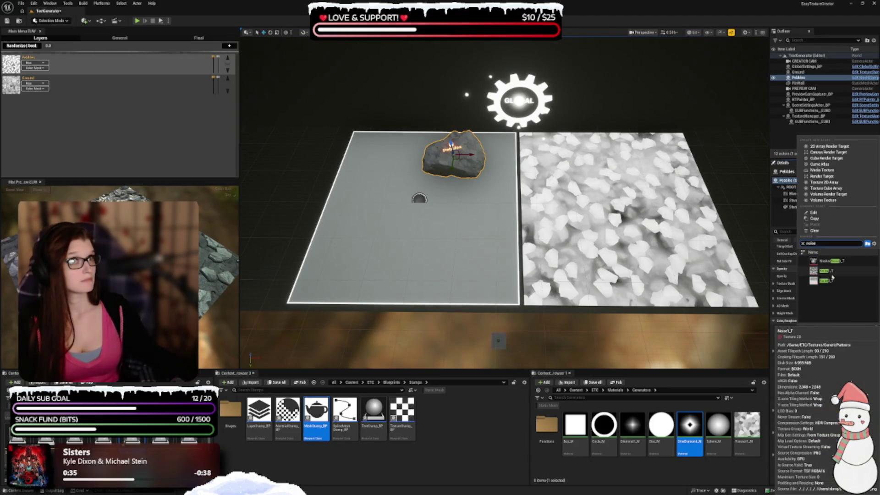
pyautogui.click(832, 277)
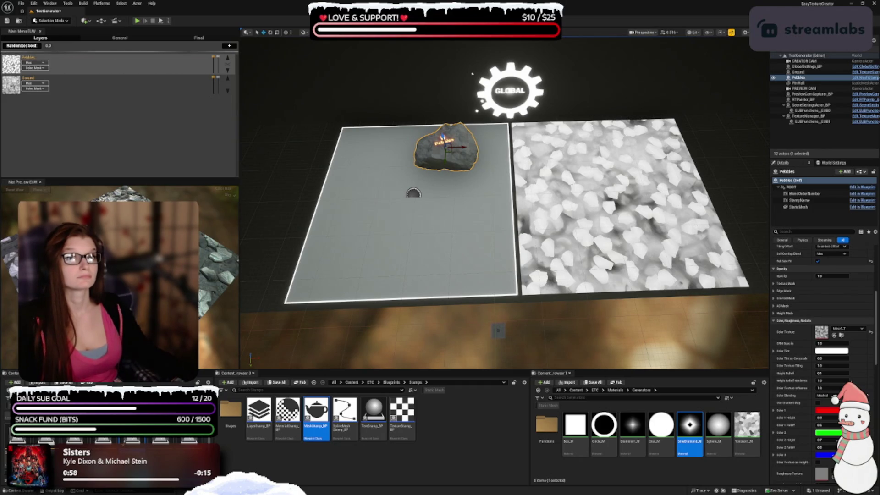
pyautogui.click(832, 351)
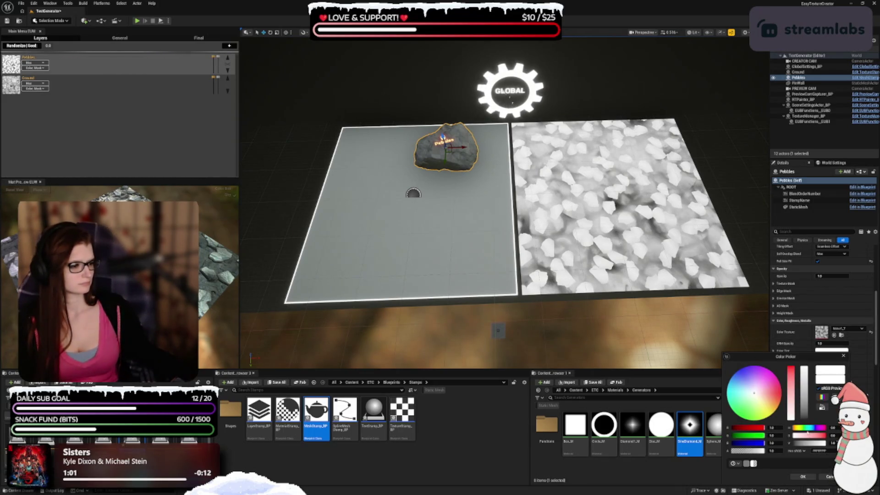
# Step: Change the Pebbles tint's hex sRGB value to 4b5f for a dark brown
pyautogui.click(830, 451)
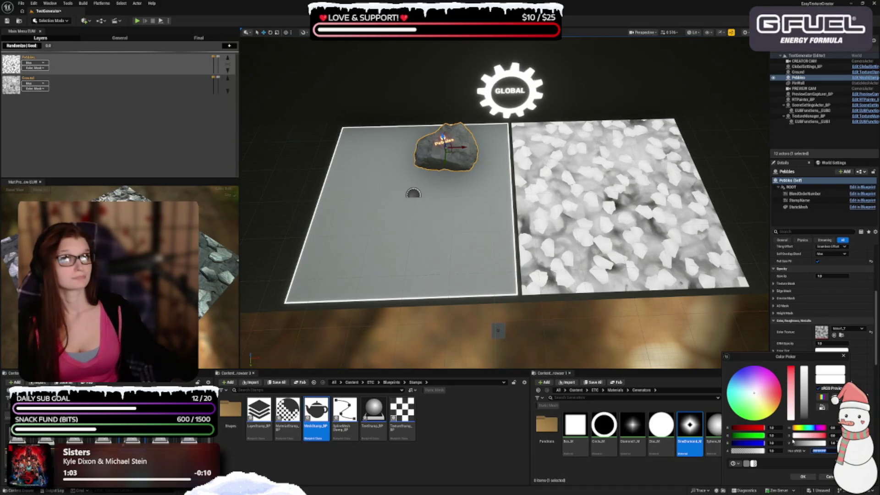
pyautogui.write('4b5f')
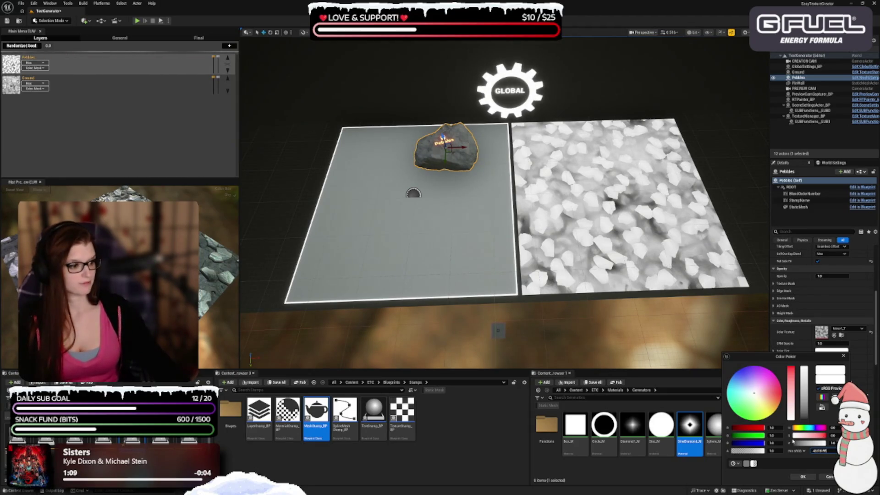
pyautogui.press('Return')
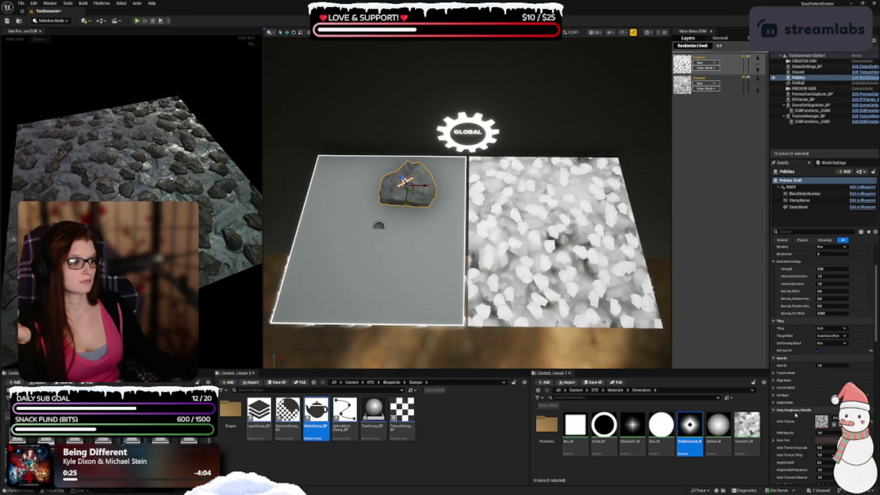
pyautogui.scroll(4, 802, 414)
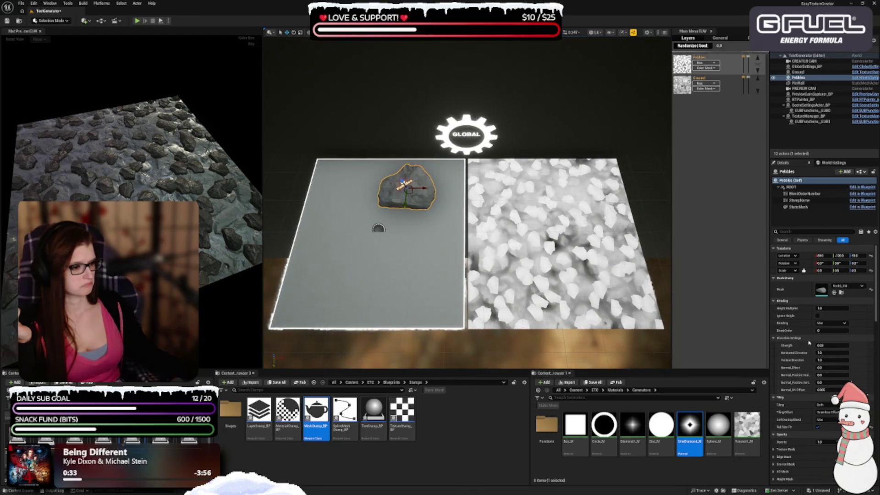
pyautogui.scroll(-2, 781, 352)
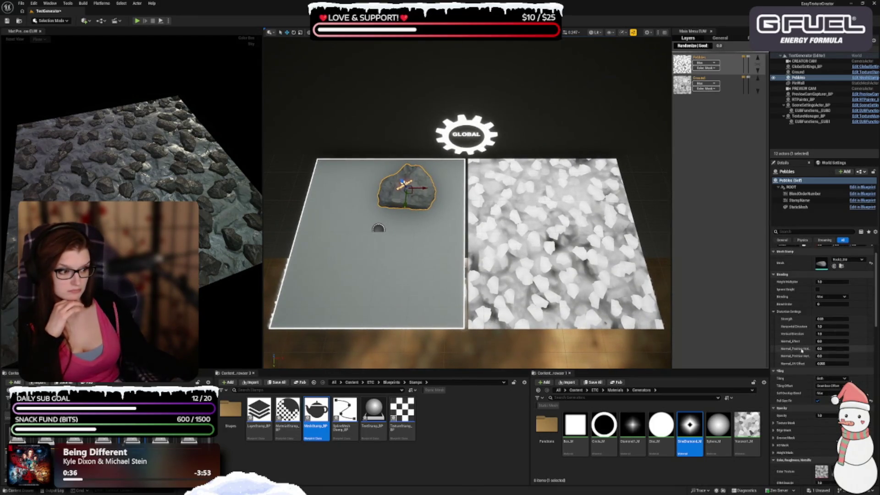
pyautogui.click(773, 371)
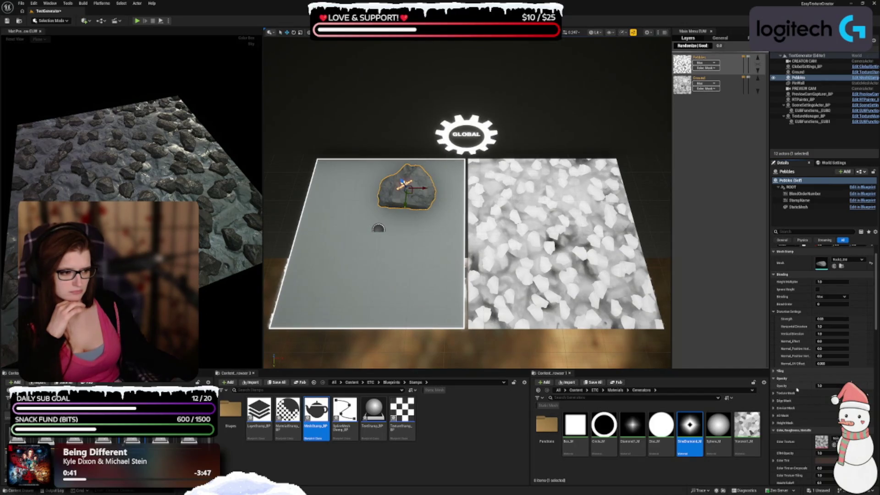
pyautogui.click(773, 430)
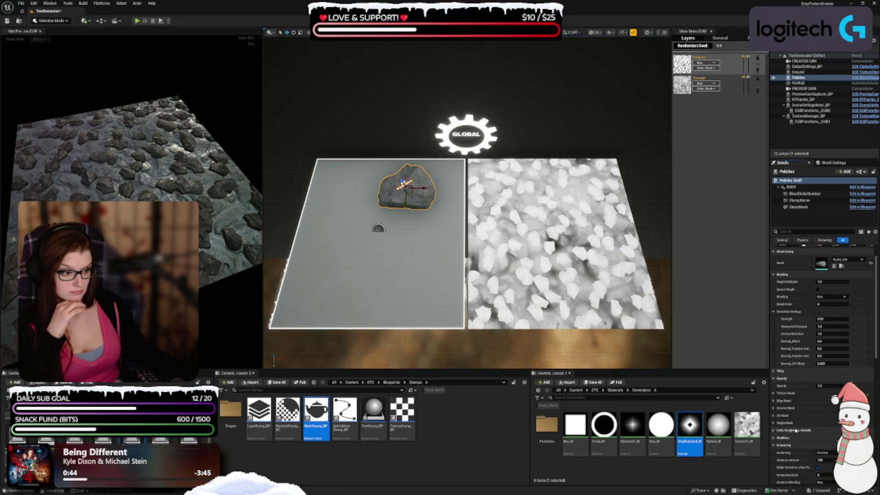
pyautogui.scroll(-2, 794, 426)
pyautogui.click(781, 410)
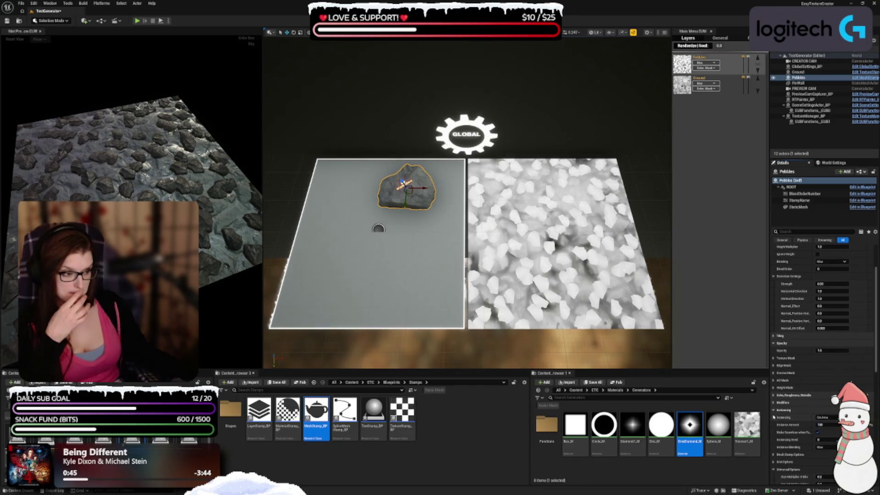
pyautogui.click(774, 417)
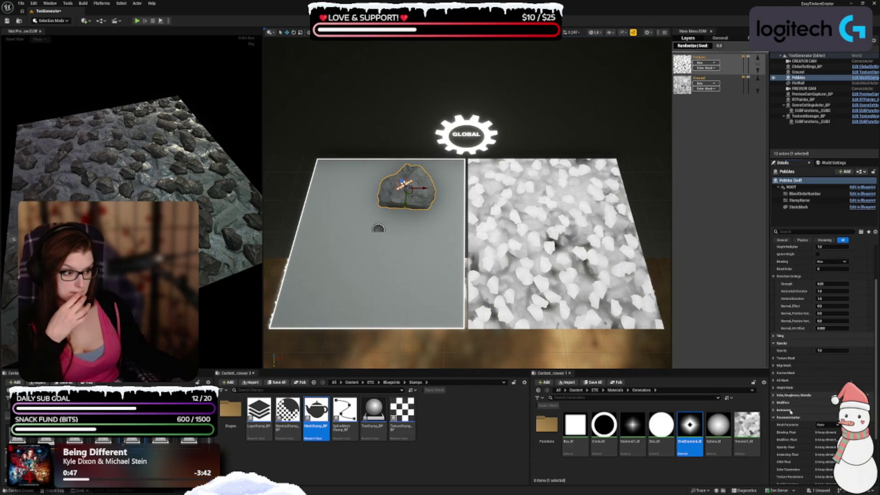
pyautogui.scroll(-3, 790, 410)
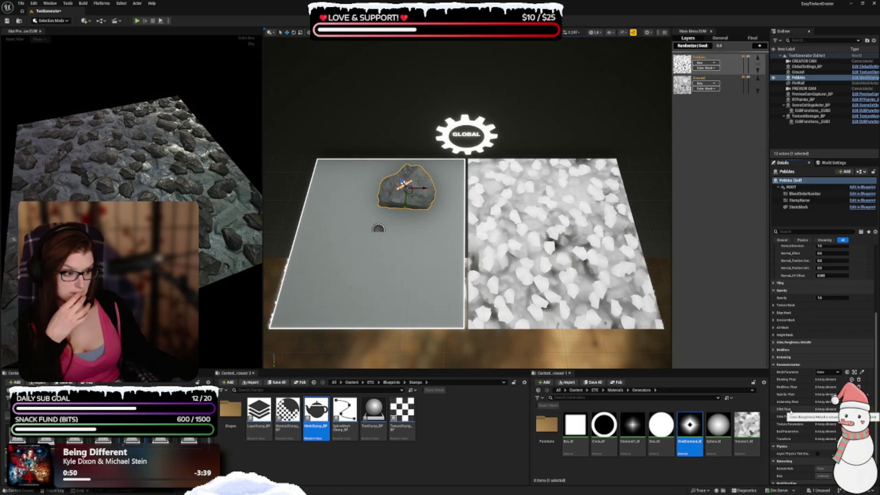
pyautogui.click(774, 365)
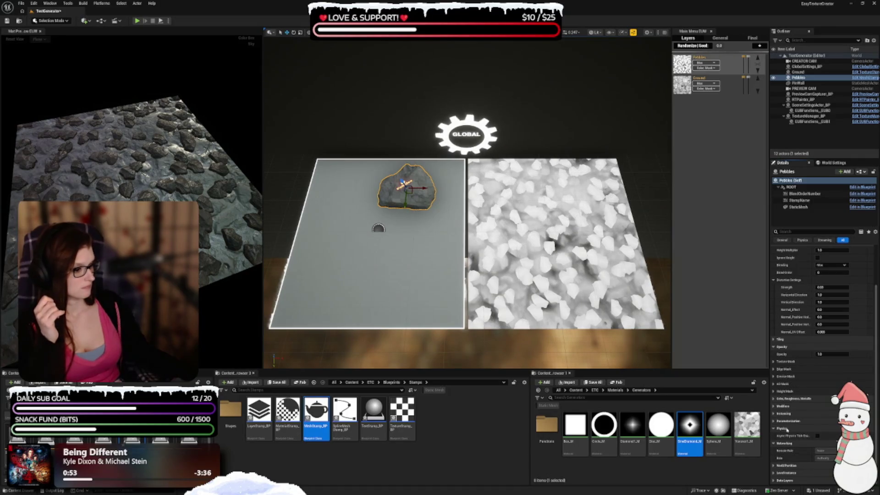
pyautogui.click(774, 414)
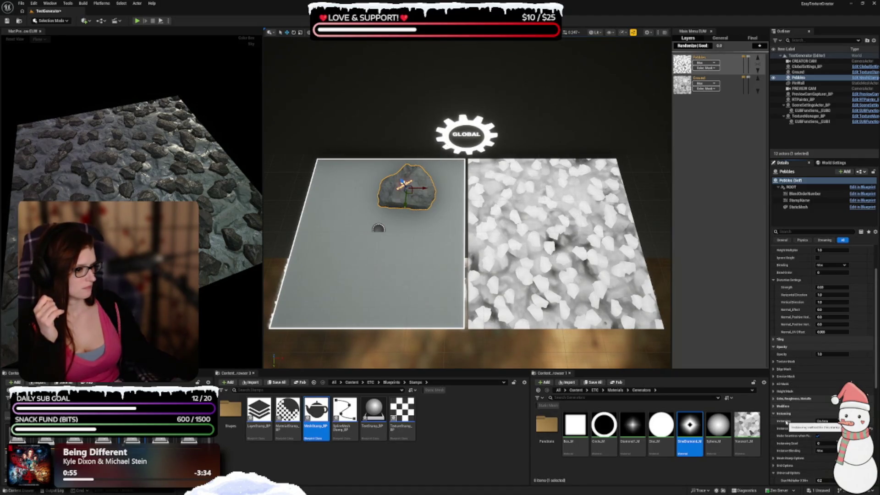
pyautogui.scroll(-2, 798, 404)
pyautogui.scroll(-4, 798, 405)
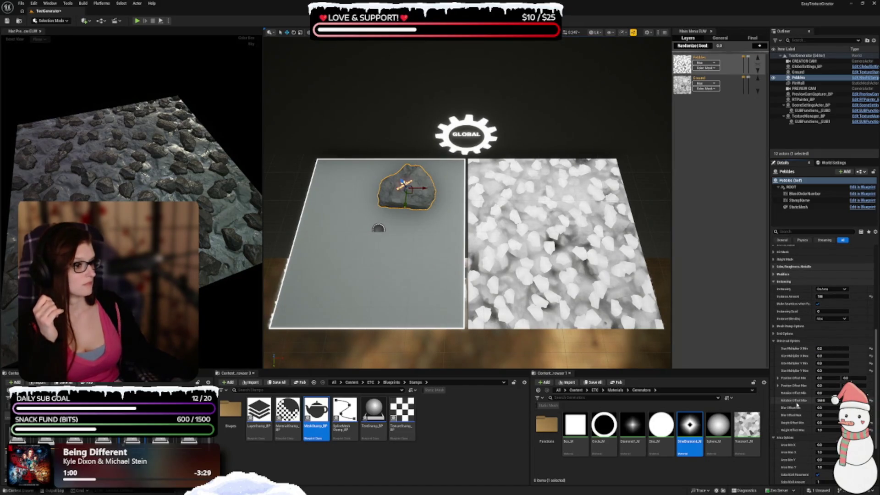
pyautogui.click(779, 341)
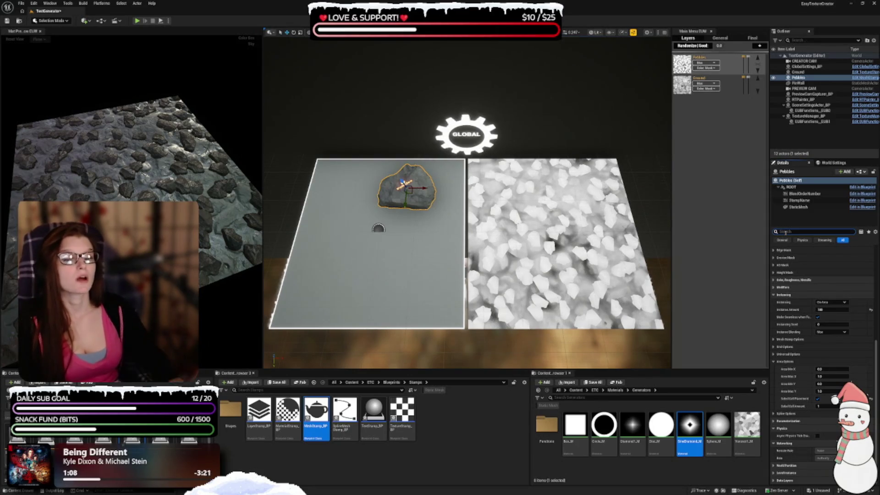
# Step: Turn on the Cavity filter in GlobalSettings_BP's Global Filters
pyautogui.click(466, 134)
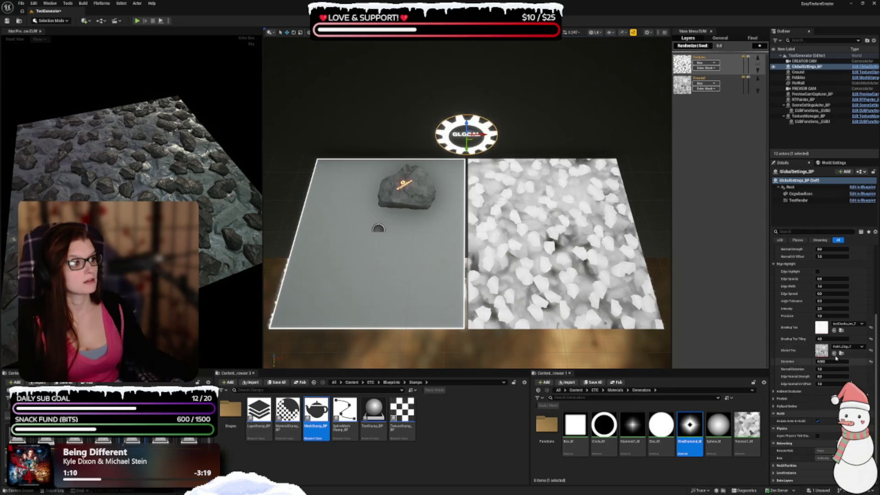
pyautogui.scroll(4, 815, 359)
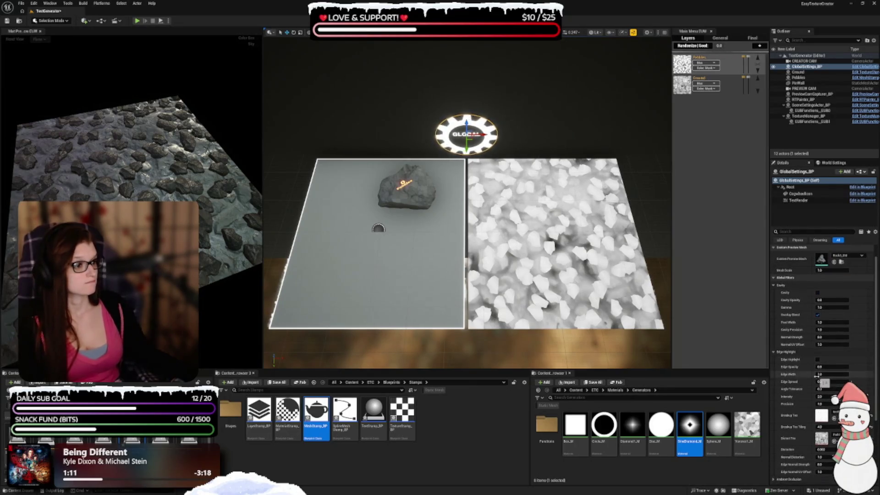
pyautogui.scroll(1, 815, 349)
pyautogui.click(818, 309)
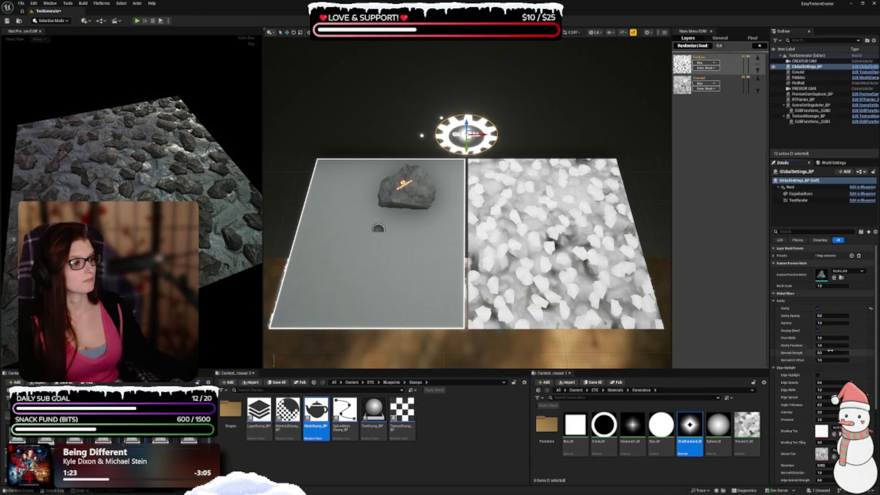
pyautogui.click(831, 316)
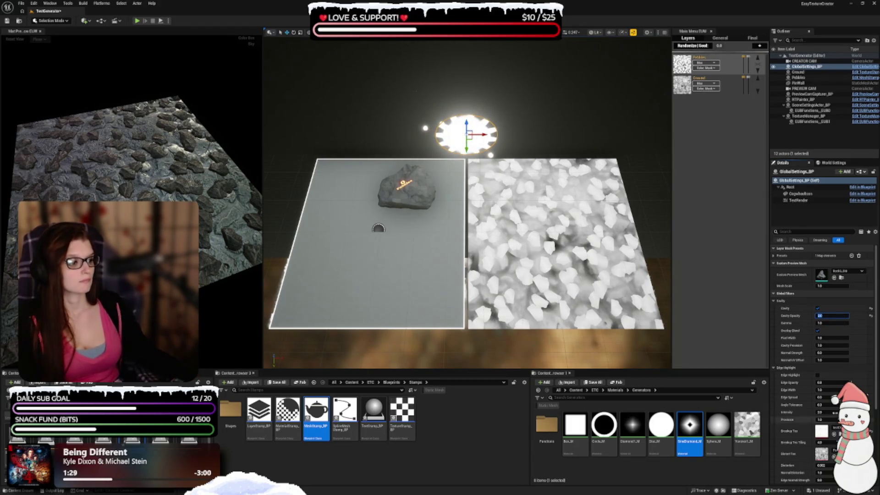
# Step: Lower the Edge Highlight's Edge Opacity to 0.2
pyautogui.scroll(-5, 825, 321)
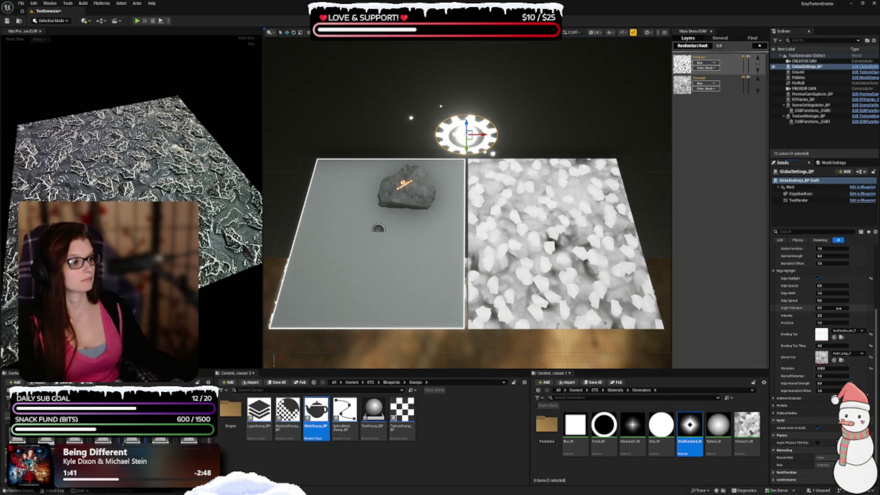
pyautogui.click(835, 286)
pyautogui.write('0.2')
pyautogui.press('Return')
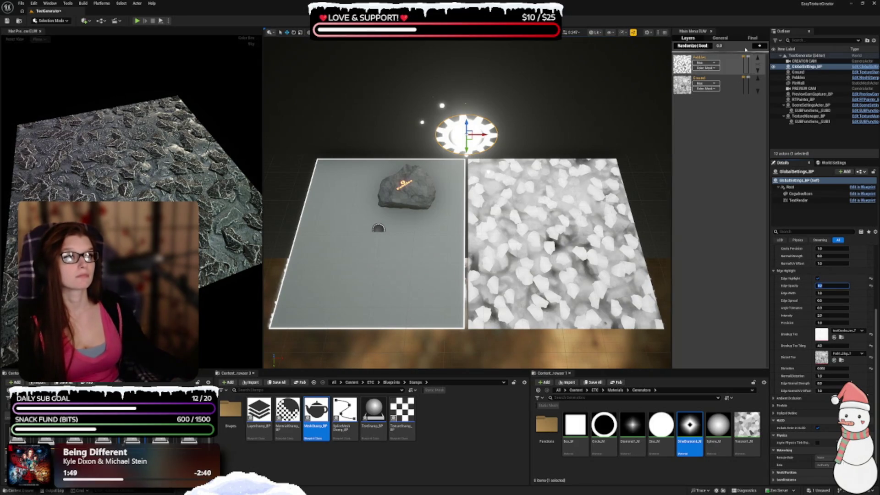
pyautogui.click(759, 47)
# Step: Add a Standard layer above Pebbles and choose a Color Mask for it
pyautogui.click(742, 46)
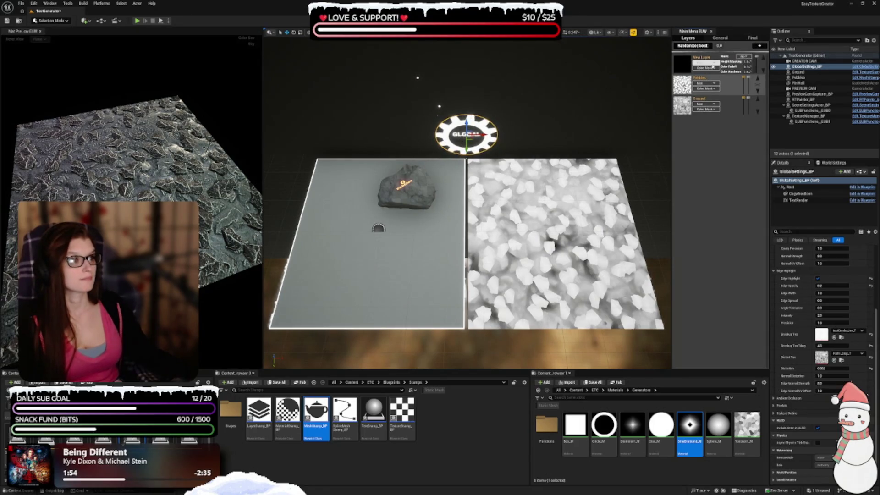
pyautogui.moveTo(701, 56)
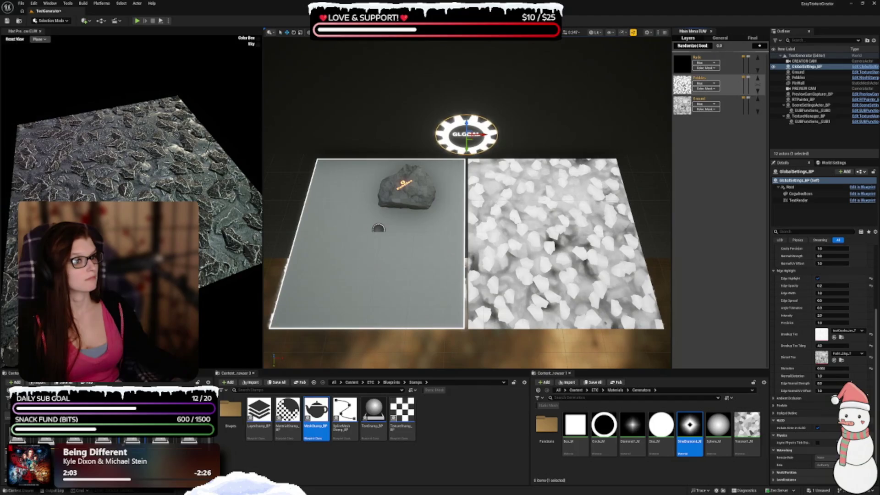
pyautogui.click(699, 67)
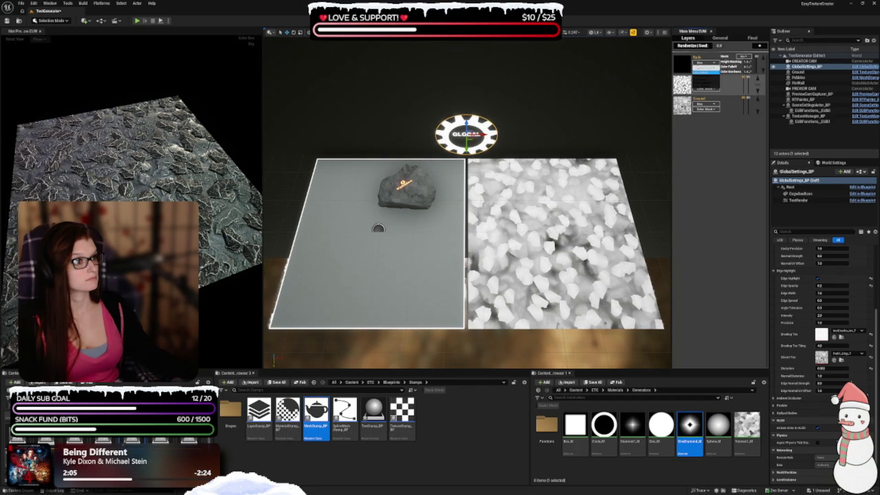
pyautogui.click(701, 72)
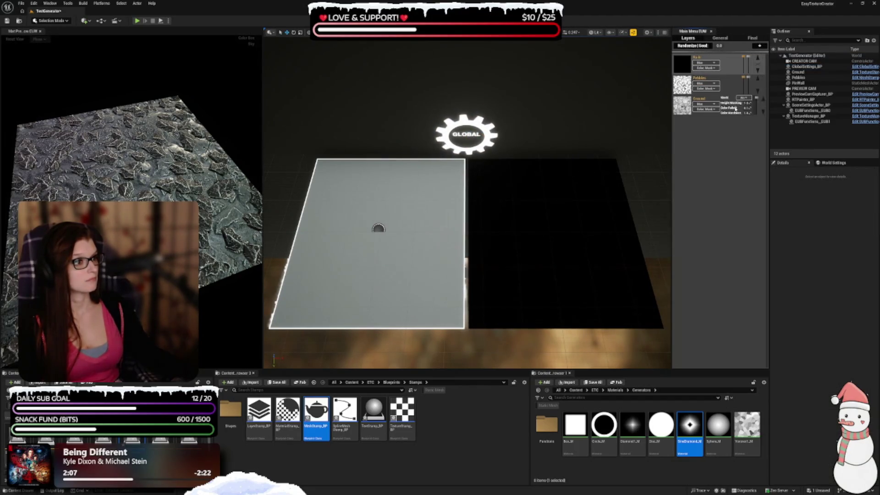